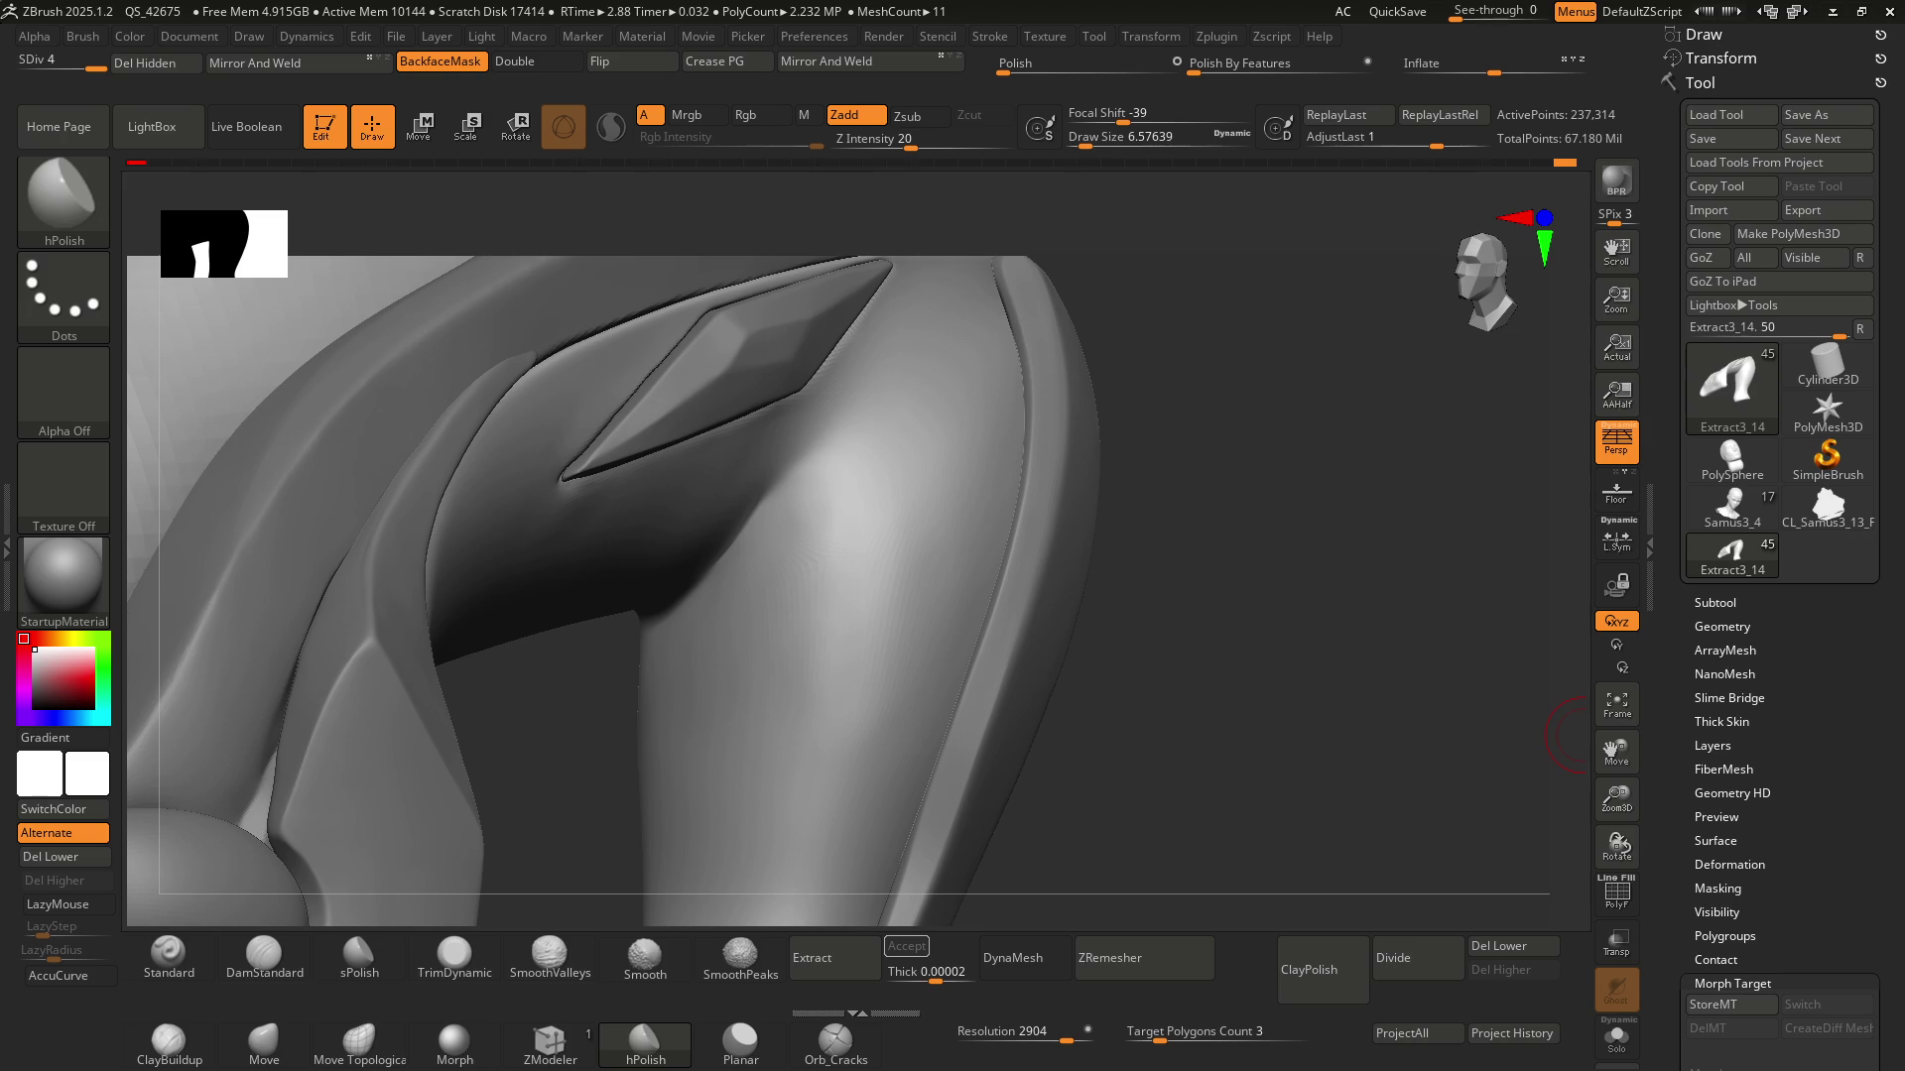
Zoom in and smooth the crease beneath the diamond plate on the heel strut
right_drag(714, 482, 508, 499)
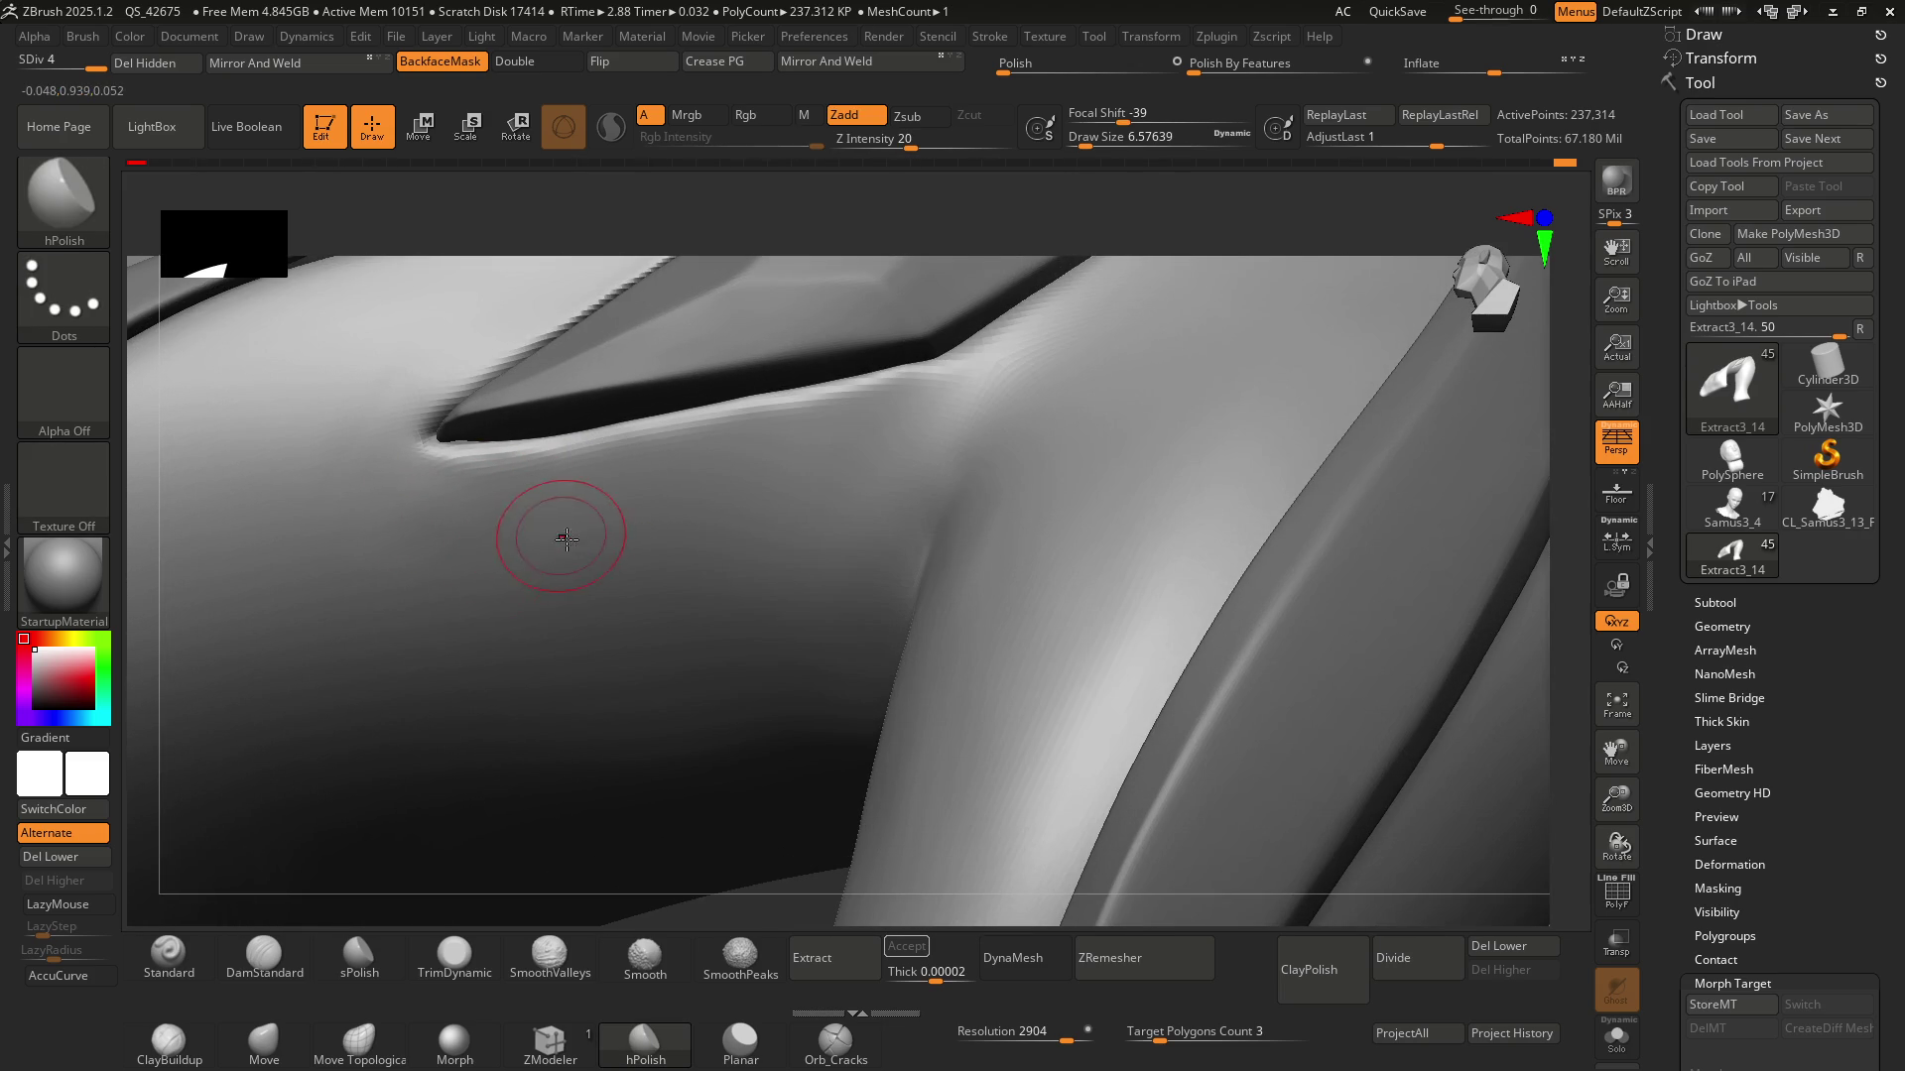
mouse_move(565, 538)
right_down()
mouse_move(786, 502)
mouse_move(793, 483)
mouse_move(714, 586)
right_up()
key(shift)
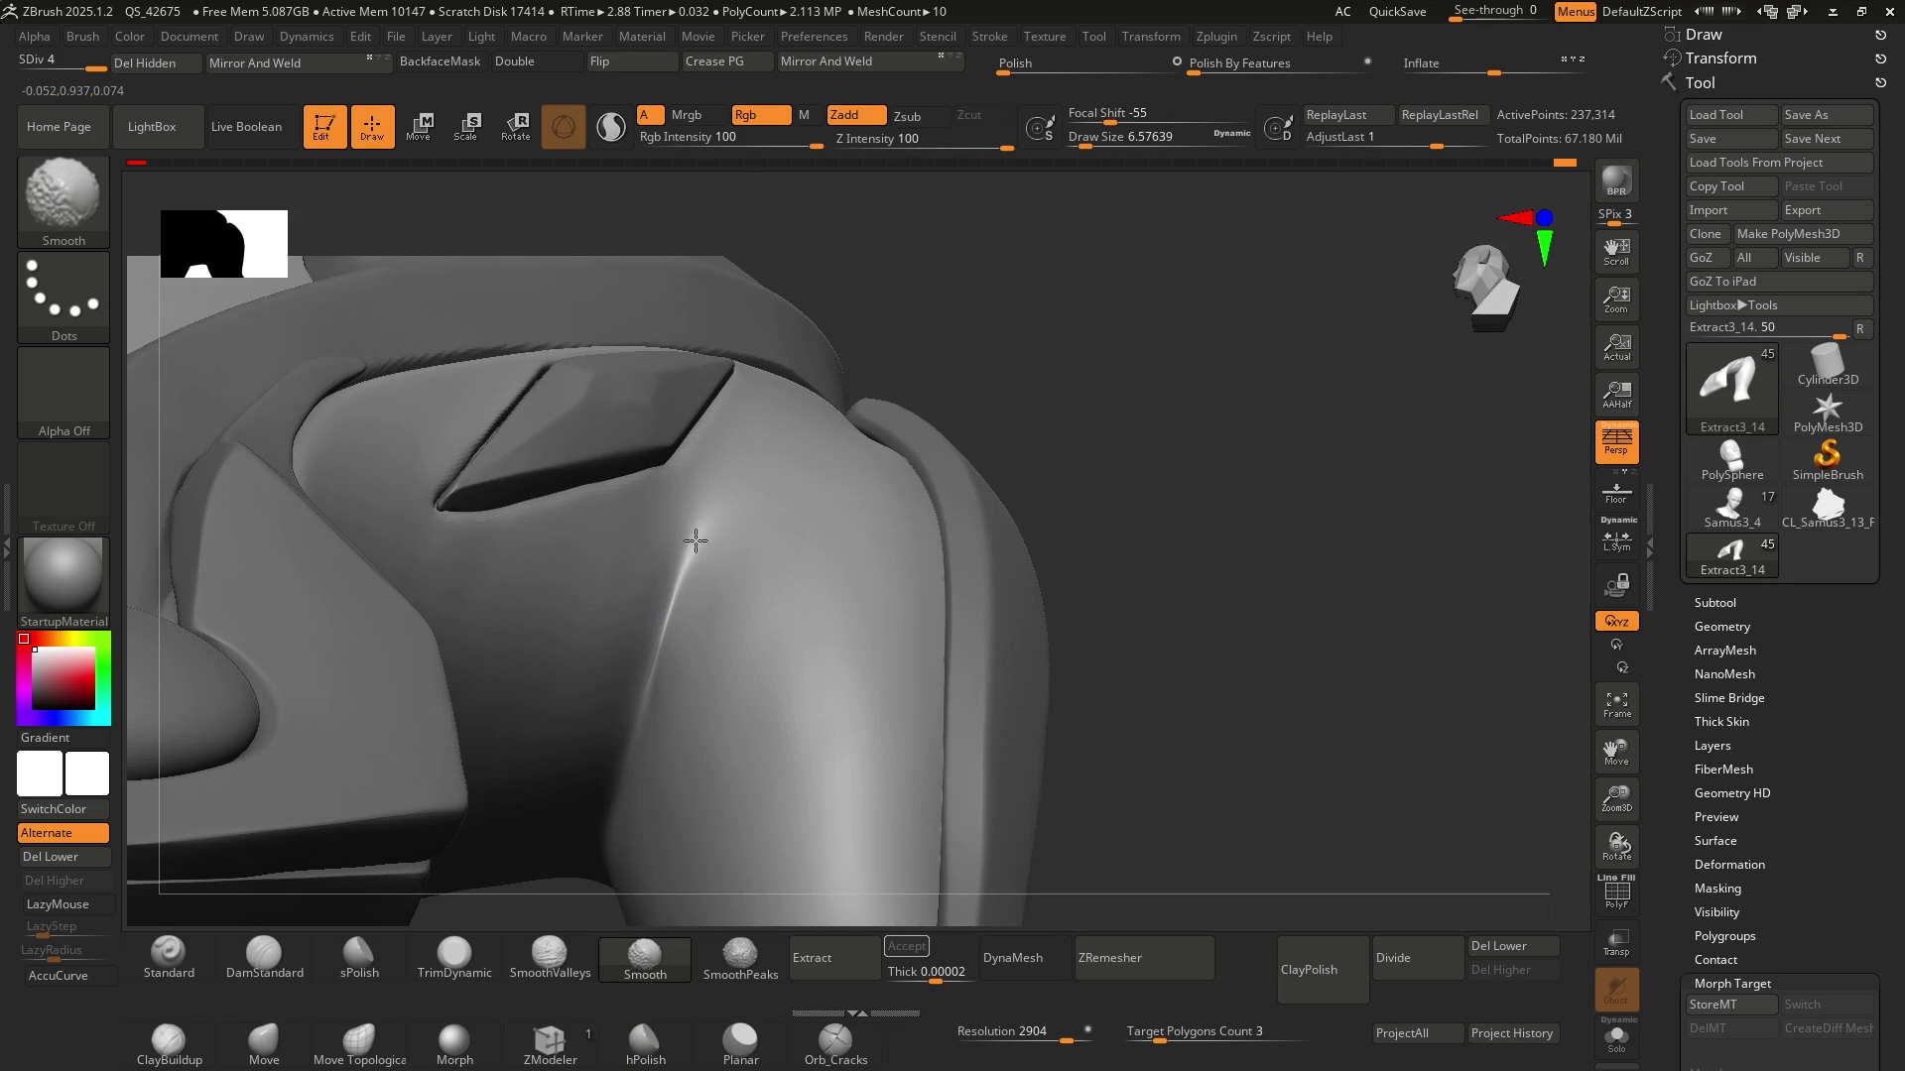
shift+drag(695, 540, 676, 631)
Alternate hPolish and Smooth passes over the strut surface around the plate
key(b)
key(h)
key(p)
mouse_move(722, 610)
right_down()
mouse_move(767, 422)
mouse_move(732, 600)
mouse_move(775, 491)
right_up()
key(b)
key(s)
key(m)
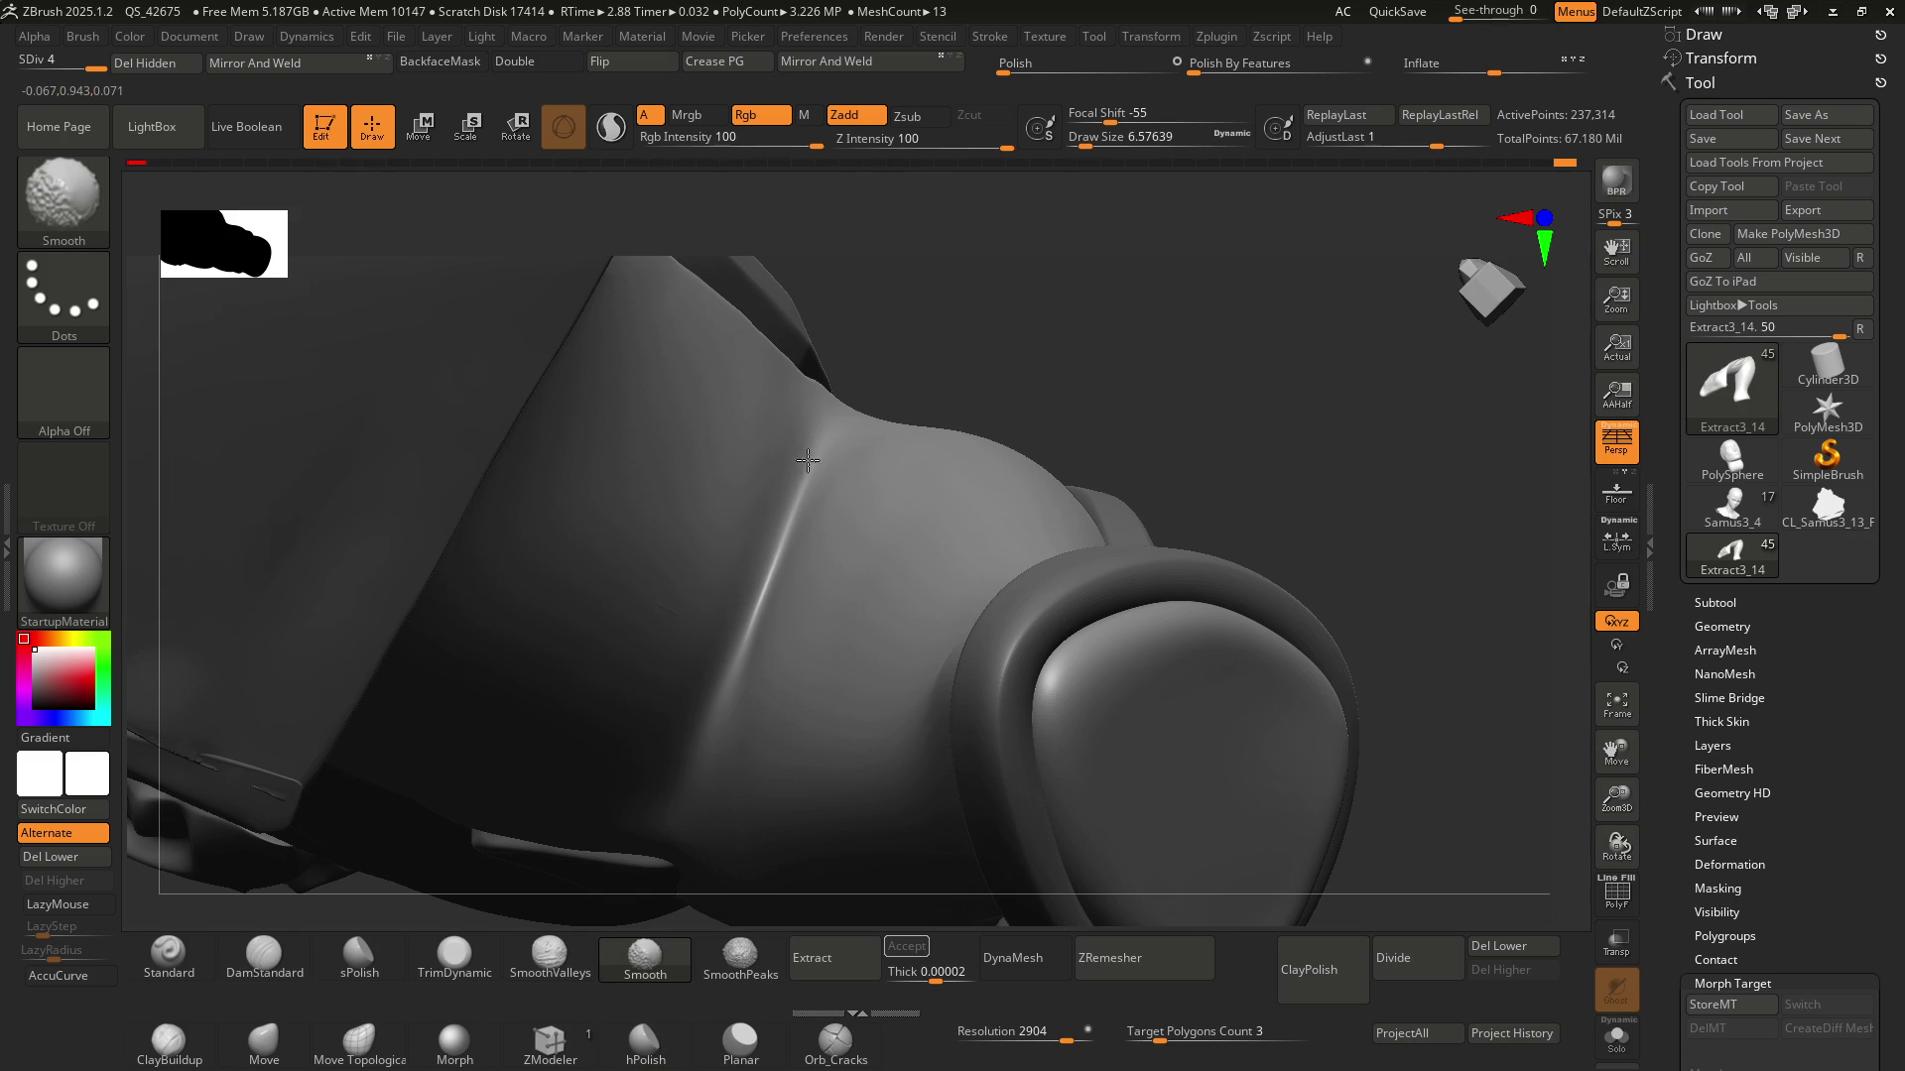
key(b)
key(h)
key(p)
mouse_move(794, 570)
right_down()
mouse_move(797, 631)
mouse_move(850, 478)
mouse_move(893, 519)
mouse_move(851, 552)
mouse_move(851, 502)
mouse_move(837, 545)
mouse_move(897, 591)
mouse_move(859, 540)
mouse_move(871, 562)
mouse_move(838, 547)
right_up()
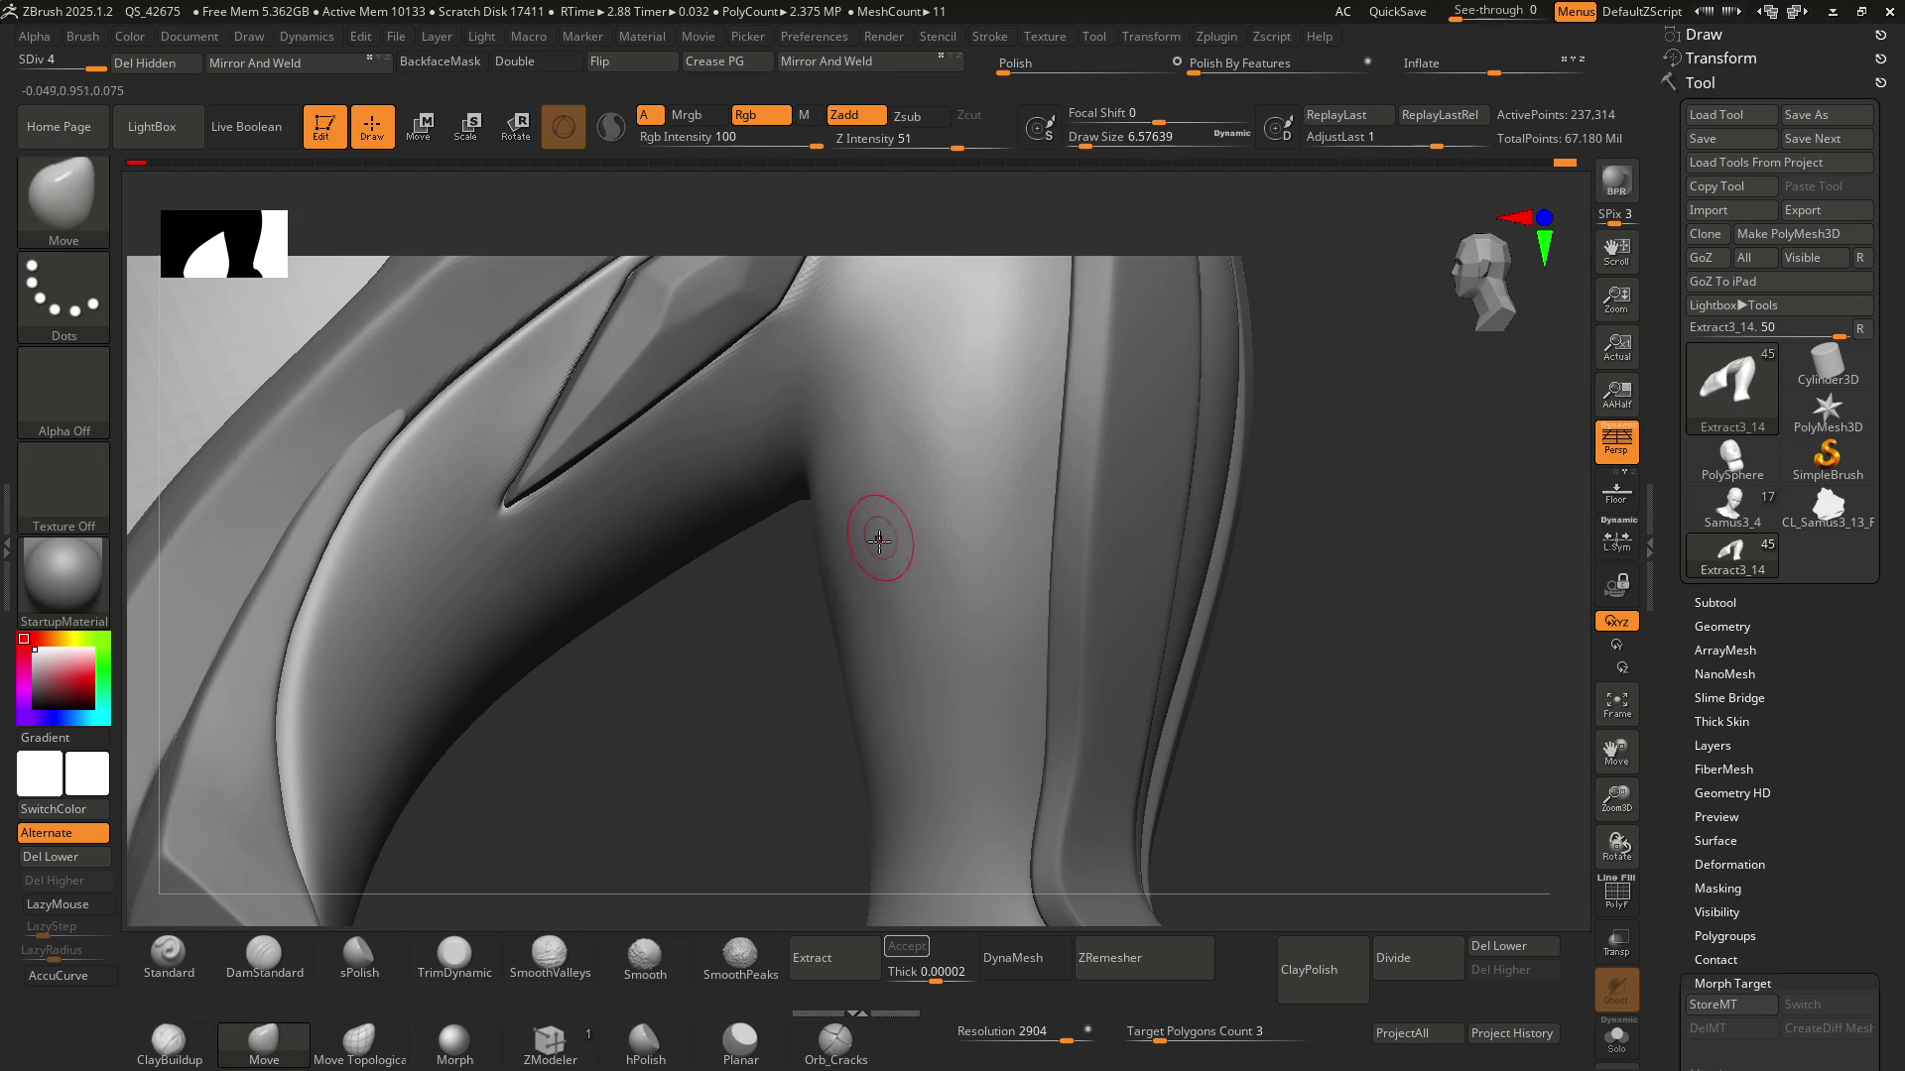
Set the brush size to about 17 for working the strut
key(s)
drag(872, 542, 878, 552)
mouse_move(878, 553)
right_down()
mouse_move(892, 506)
mouse_move(880, 617)
right_up()
key(s)
drag(880, 617, 880, 621)
mouse_move(880, 621)
right_down()
mouse_move(889, 609)
mouse_move(863, 645)
mouse_move(873, 616)
right_up()
Push and Shift-smooth the strut leg below the plate so its contour flows evenly
key(shift)
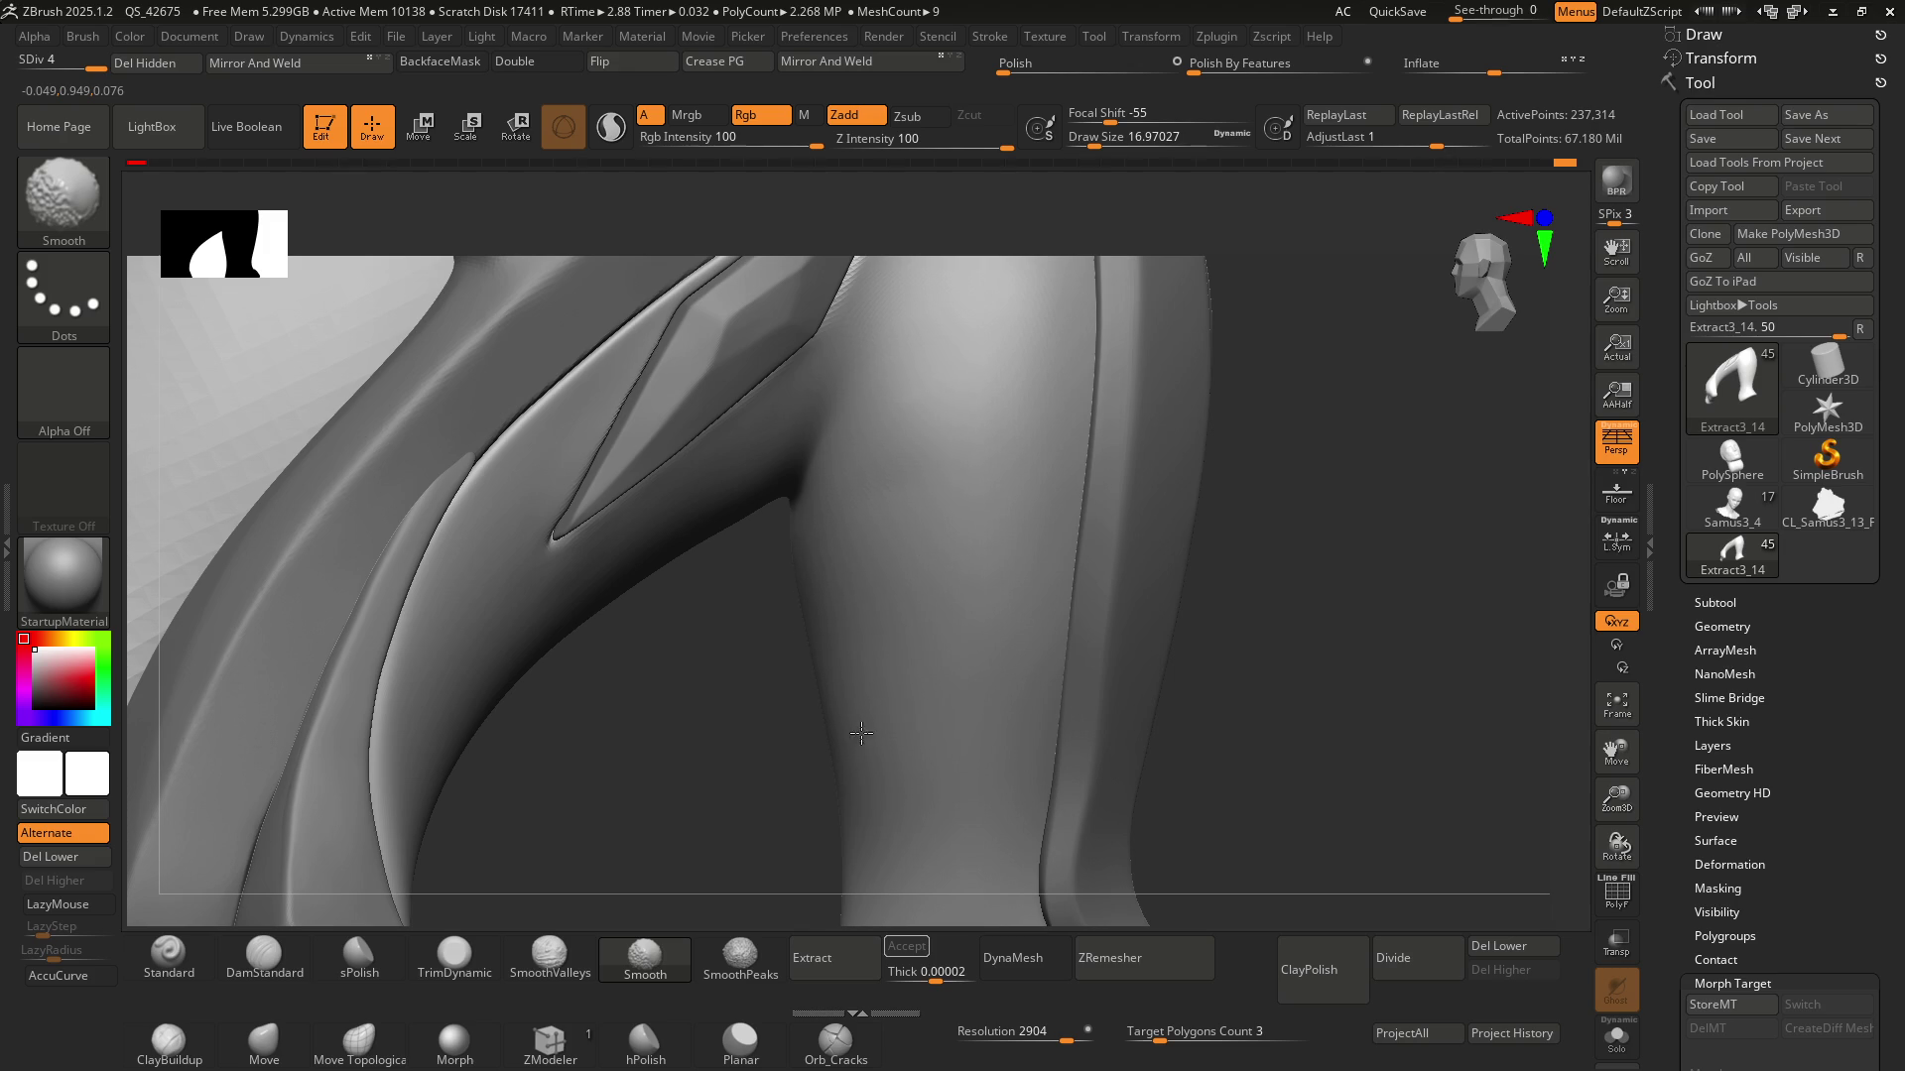
key(shift)
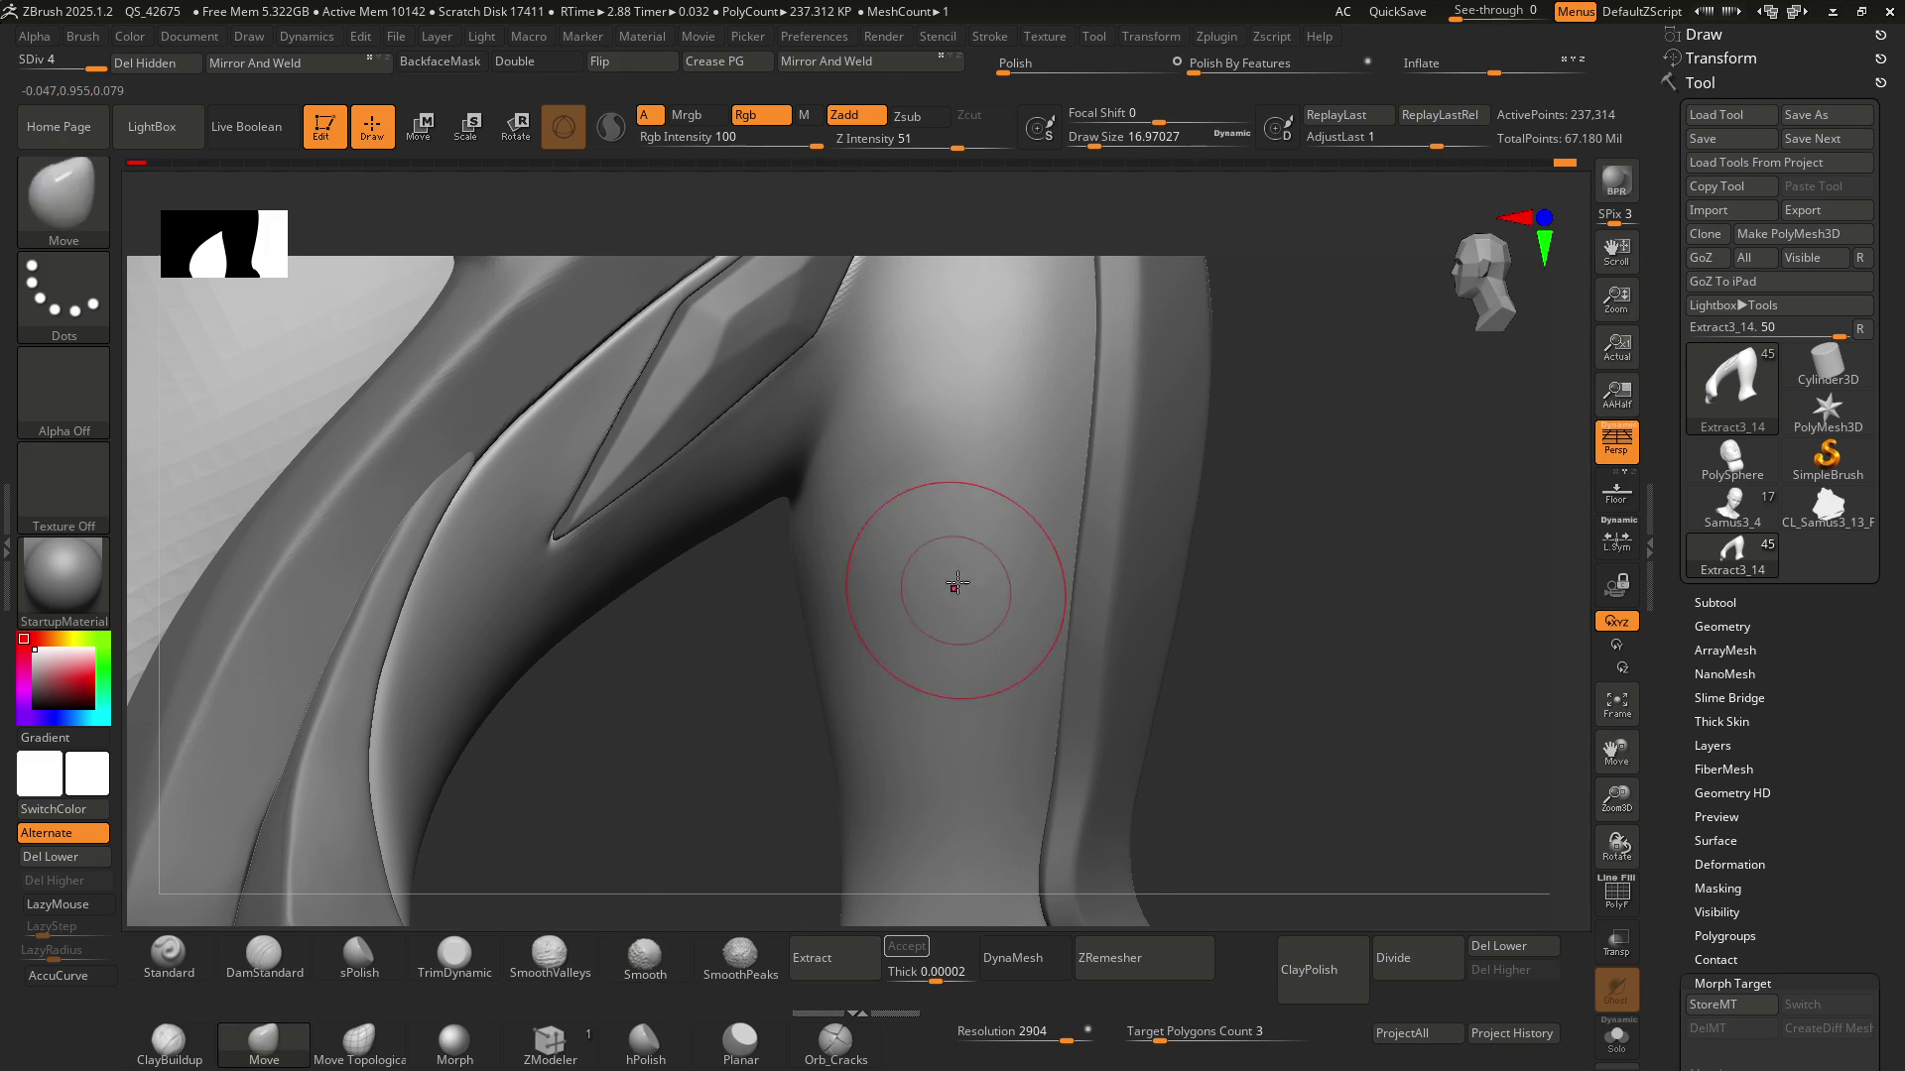
mouse_move(957, 583)
right_down()
mouse_move(910, 549)
mouse_move(887, 665)
right_up()
key(shift)
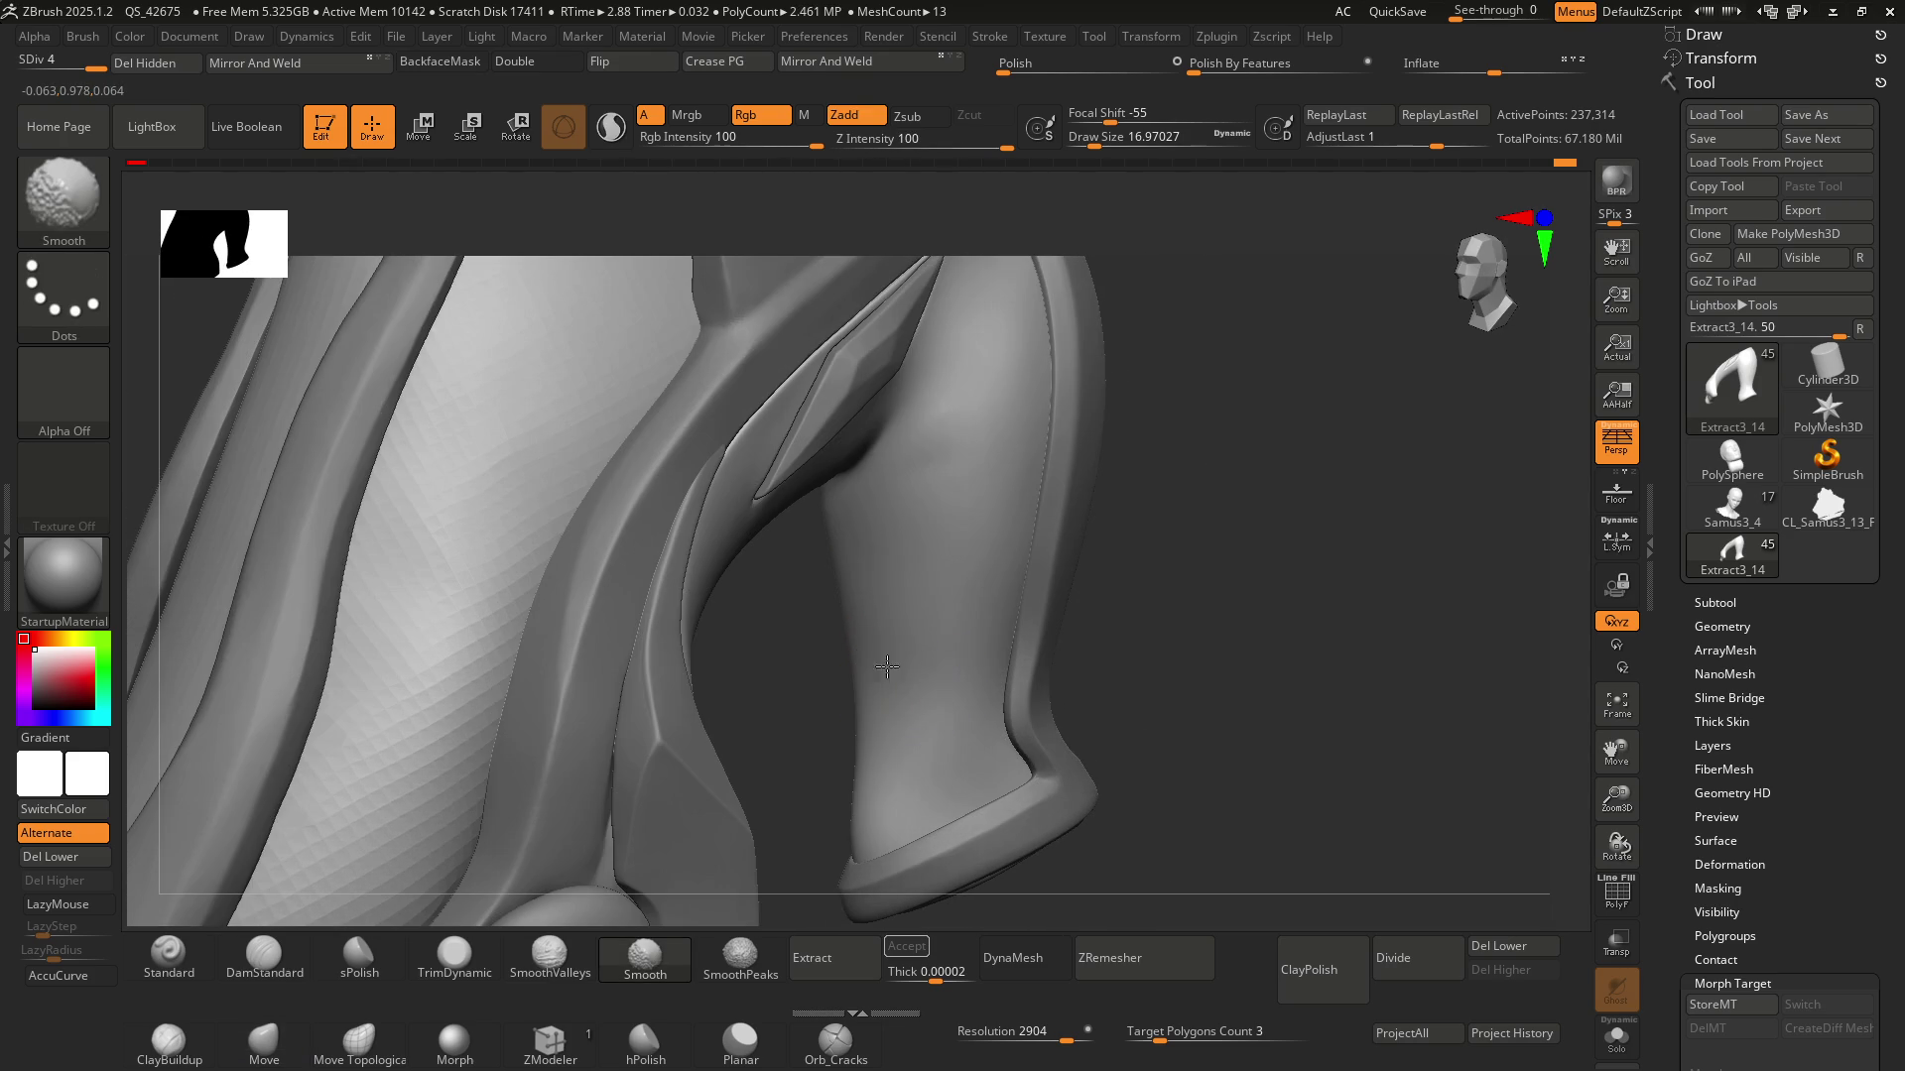
key(shift)
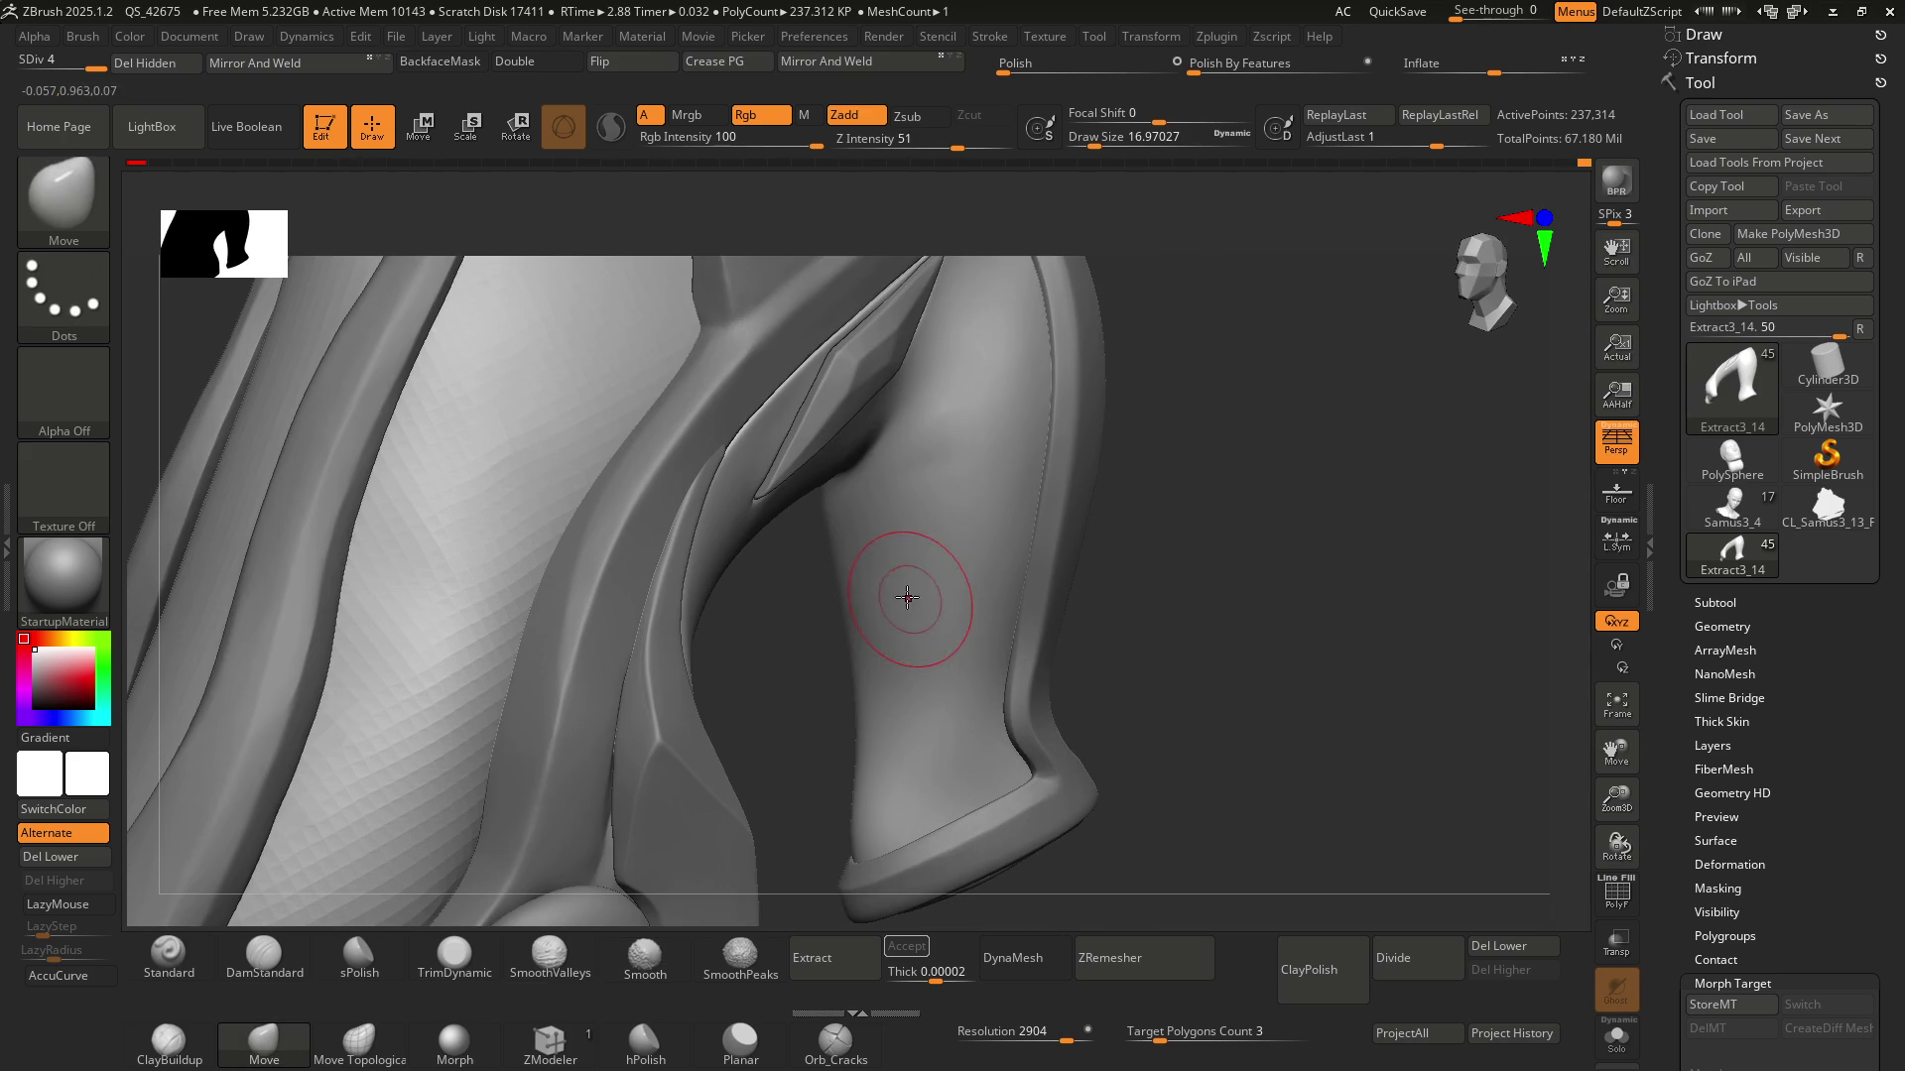
right_drag(907, 596, 901, 545)
mouse_move(931, 451)
right_down()
mouse_move(961, 555)
mouse_move(953, 475)
mouse_move(948, 540)
mouse_move(868, 635)
mouse_move(881, 618)
right_up()
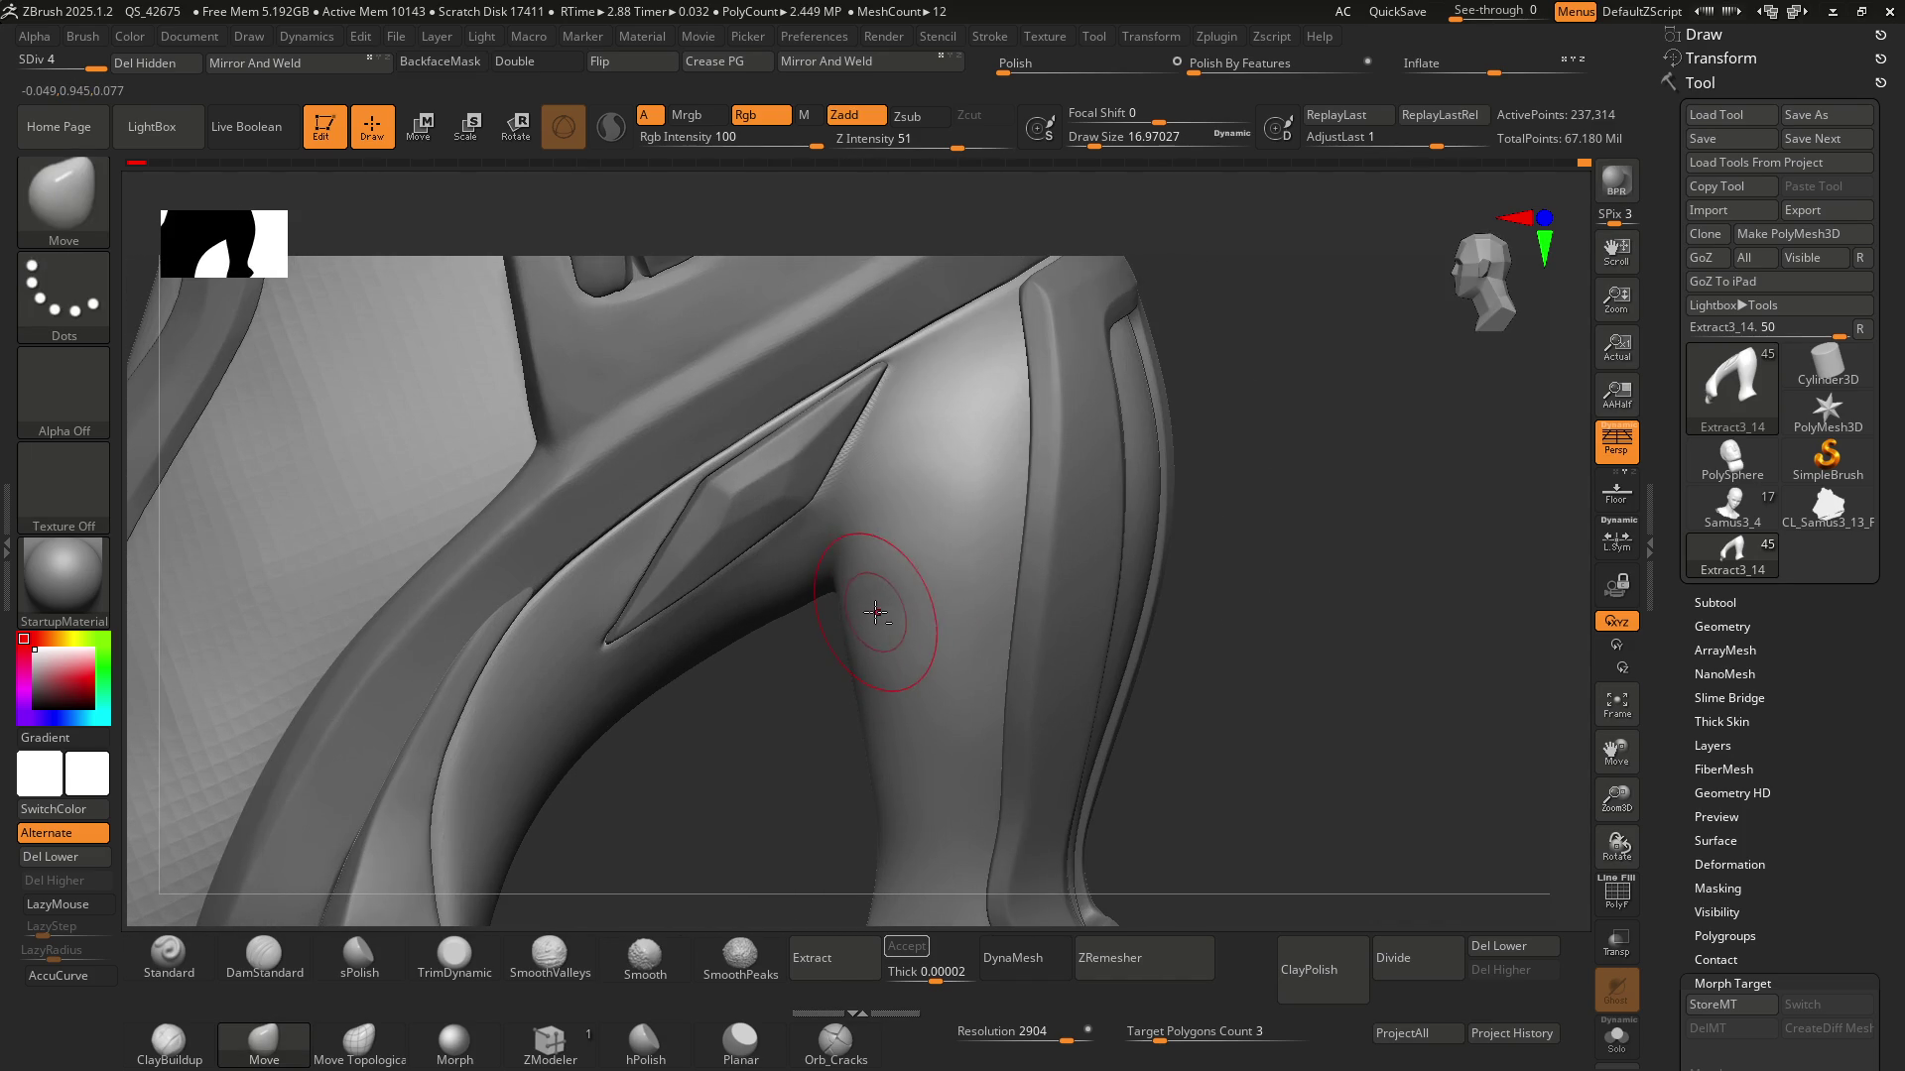
key(ctrl)
mouse_move(927, 493)
right_down()
mouse_move(953, 467)
mouse_move(874, 635)
mouse_move(856, 629)
mouse_move(899, 596)
right_up()
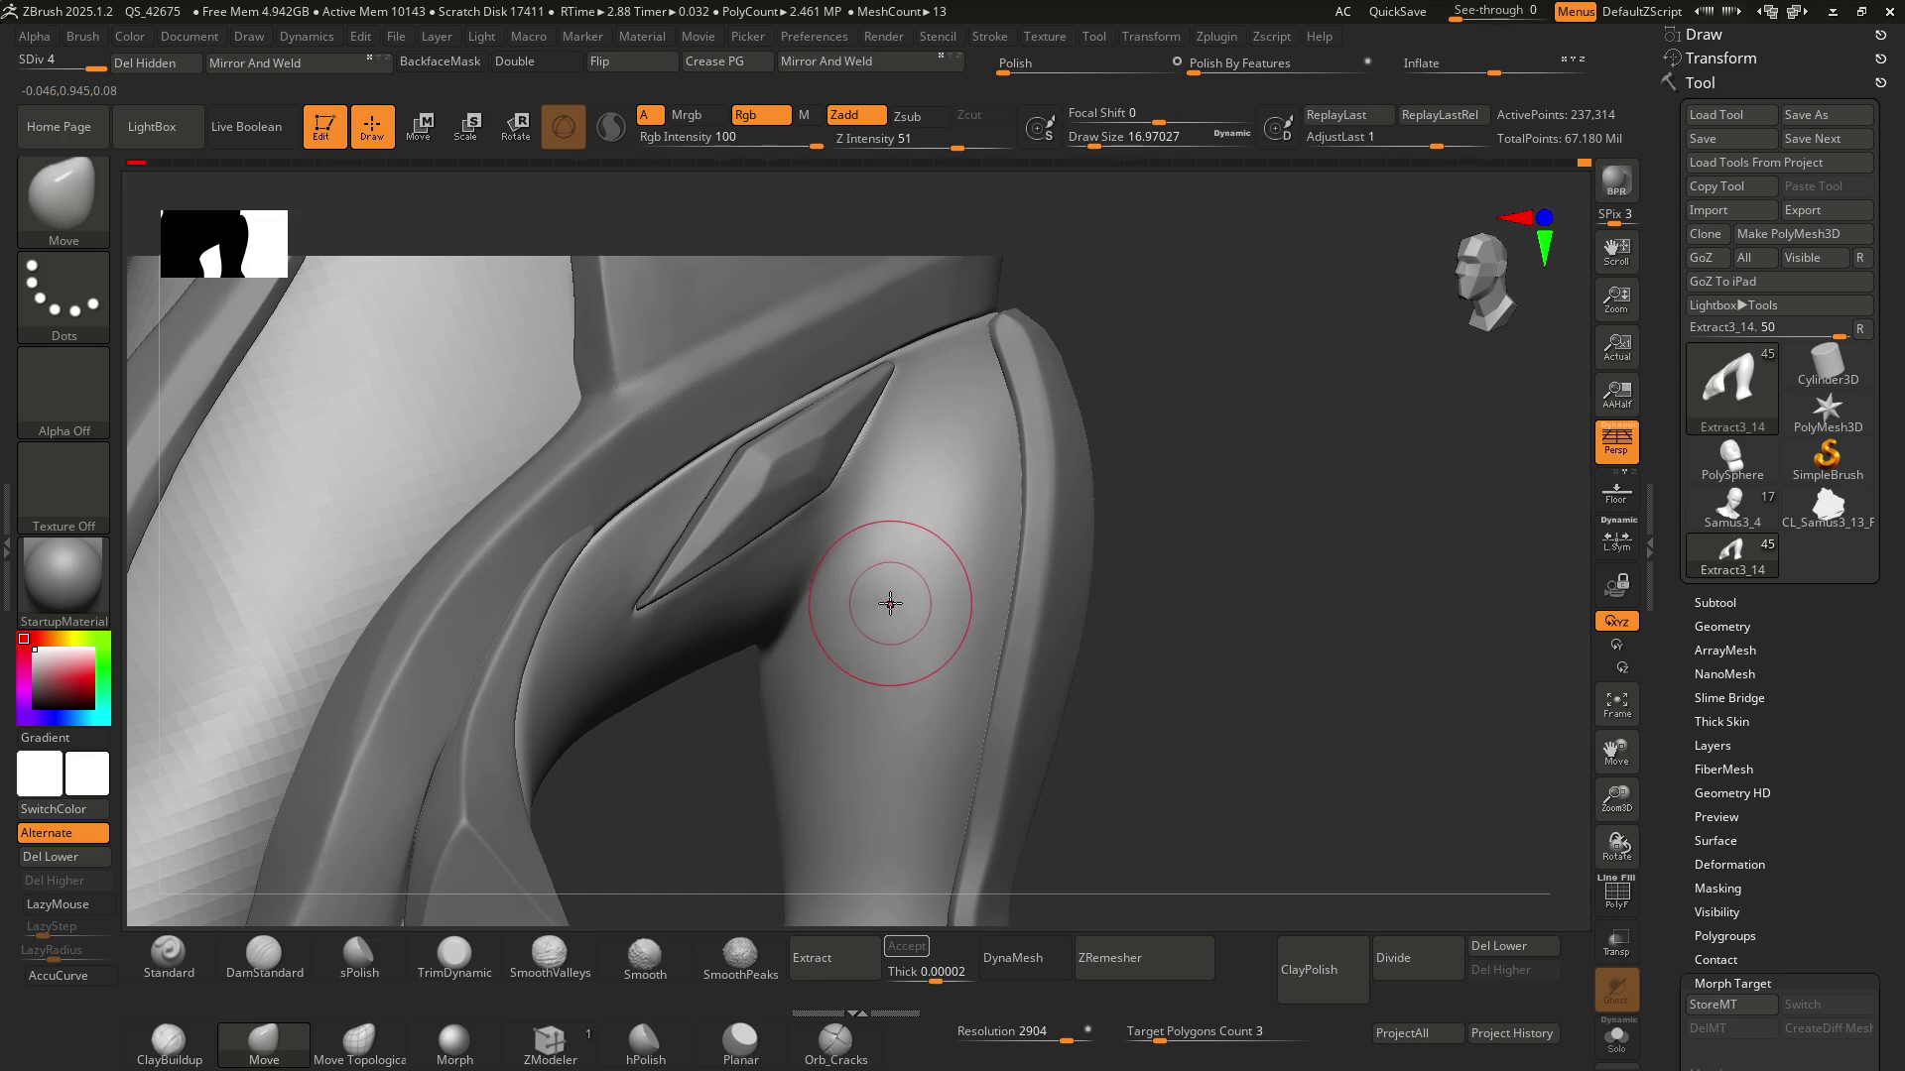
Switch to hPolish at brush size about 8.4 near the plate
mouse_move(864, 592)
right_down()
mouse_move(884, 574)
mouse_move(906, 606)
mouse_move(880, 573)
right_up()
key(b)
key(h)
key(p)
key(bracketleft)
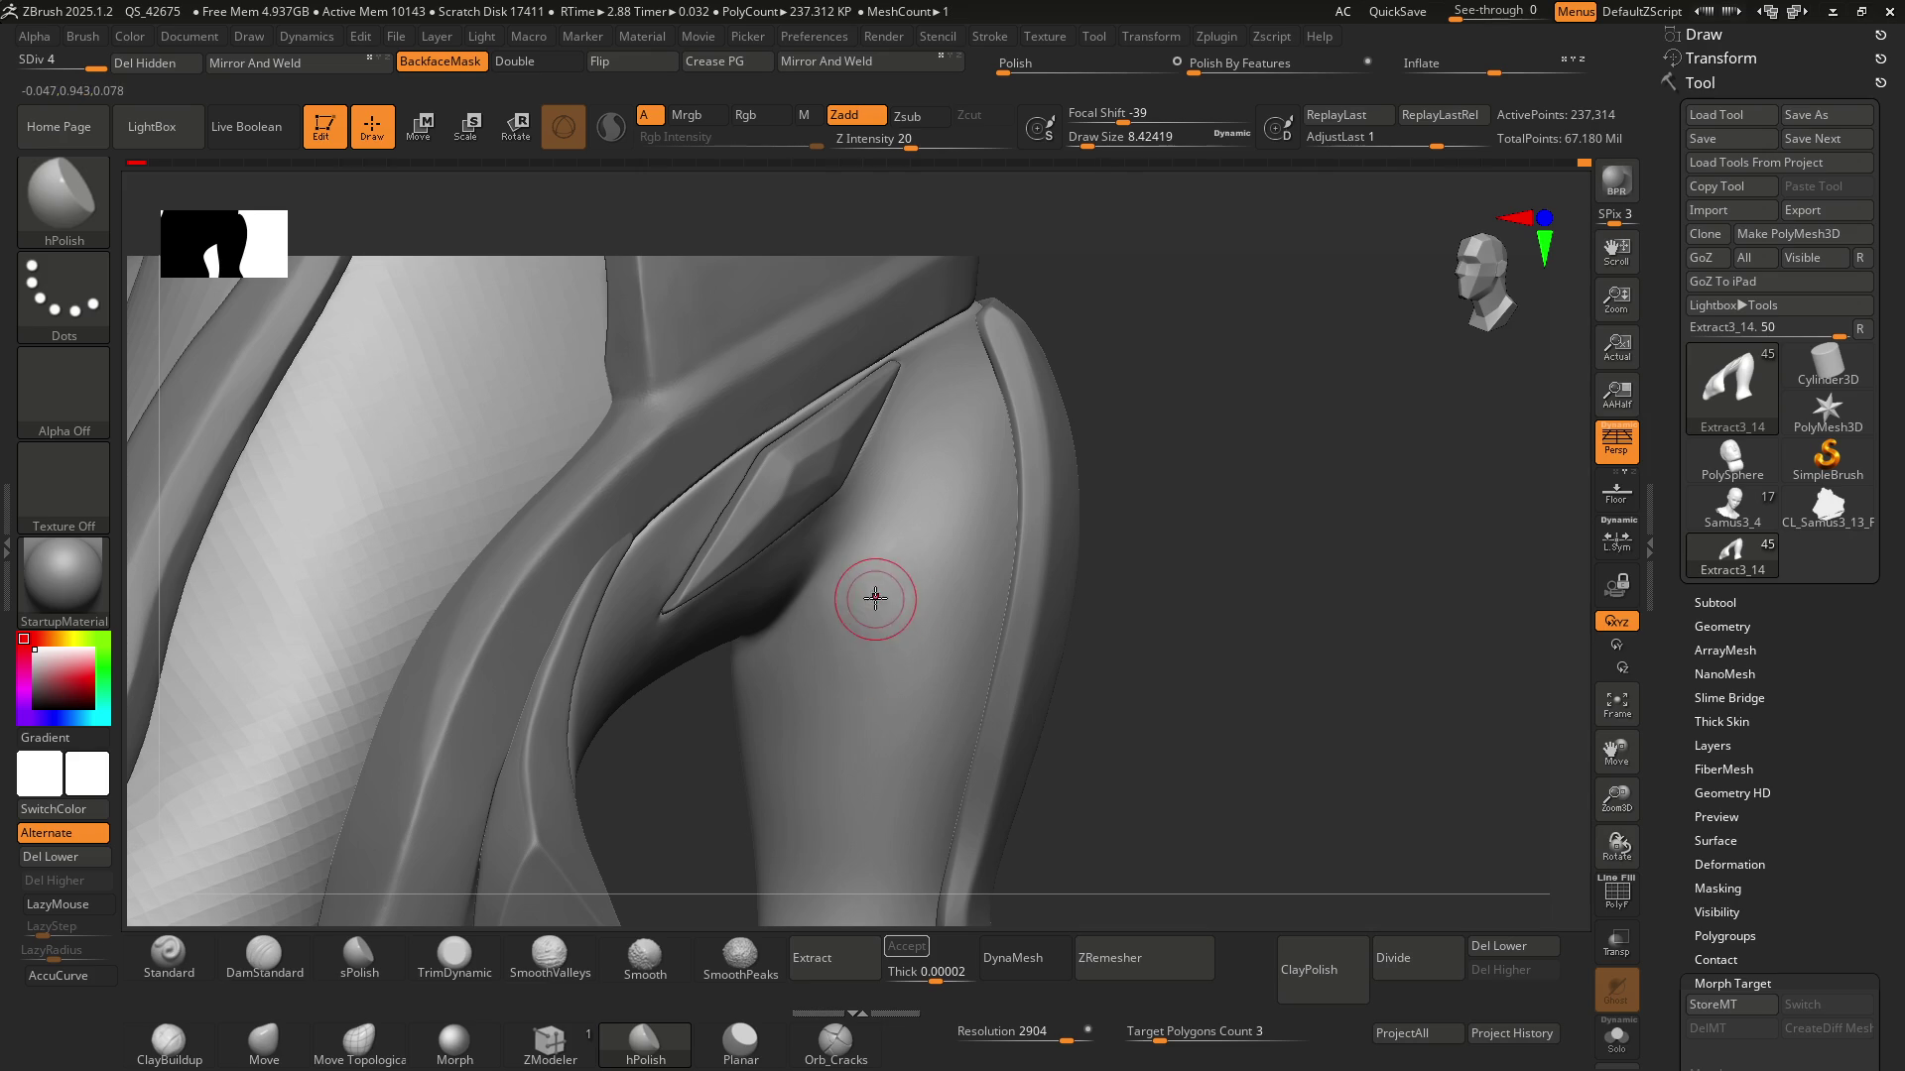
Smooth the strut flank along the plate edge, then pull back to show the whole heel
right_drag(870, 620, 867, 665)
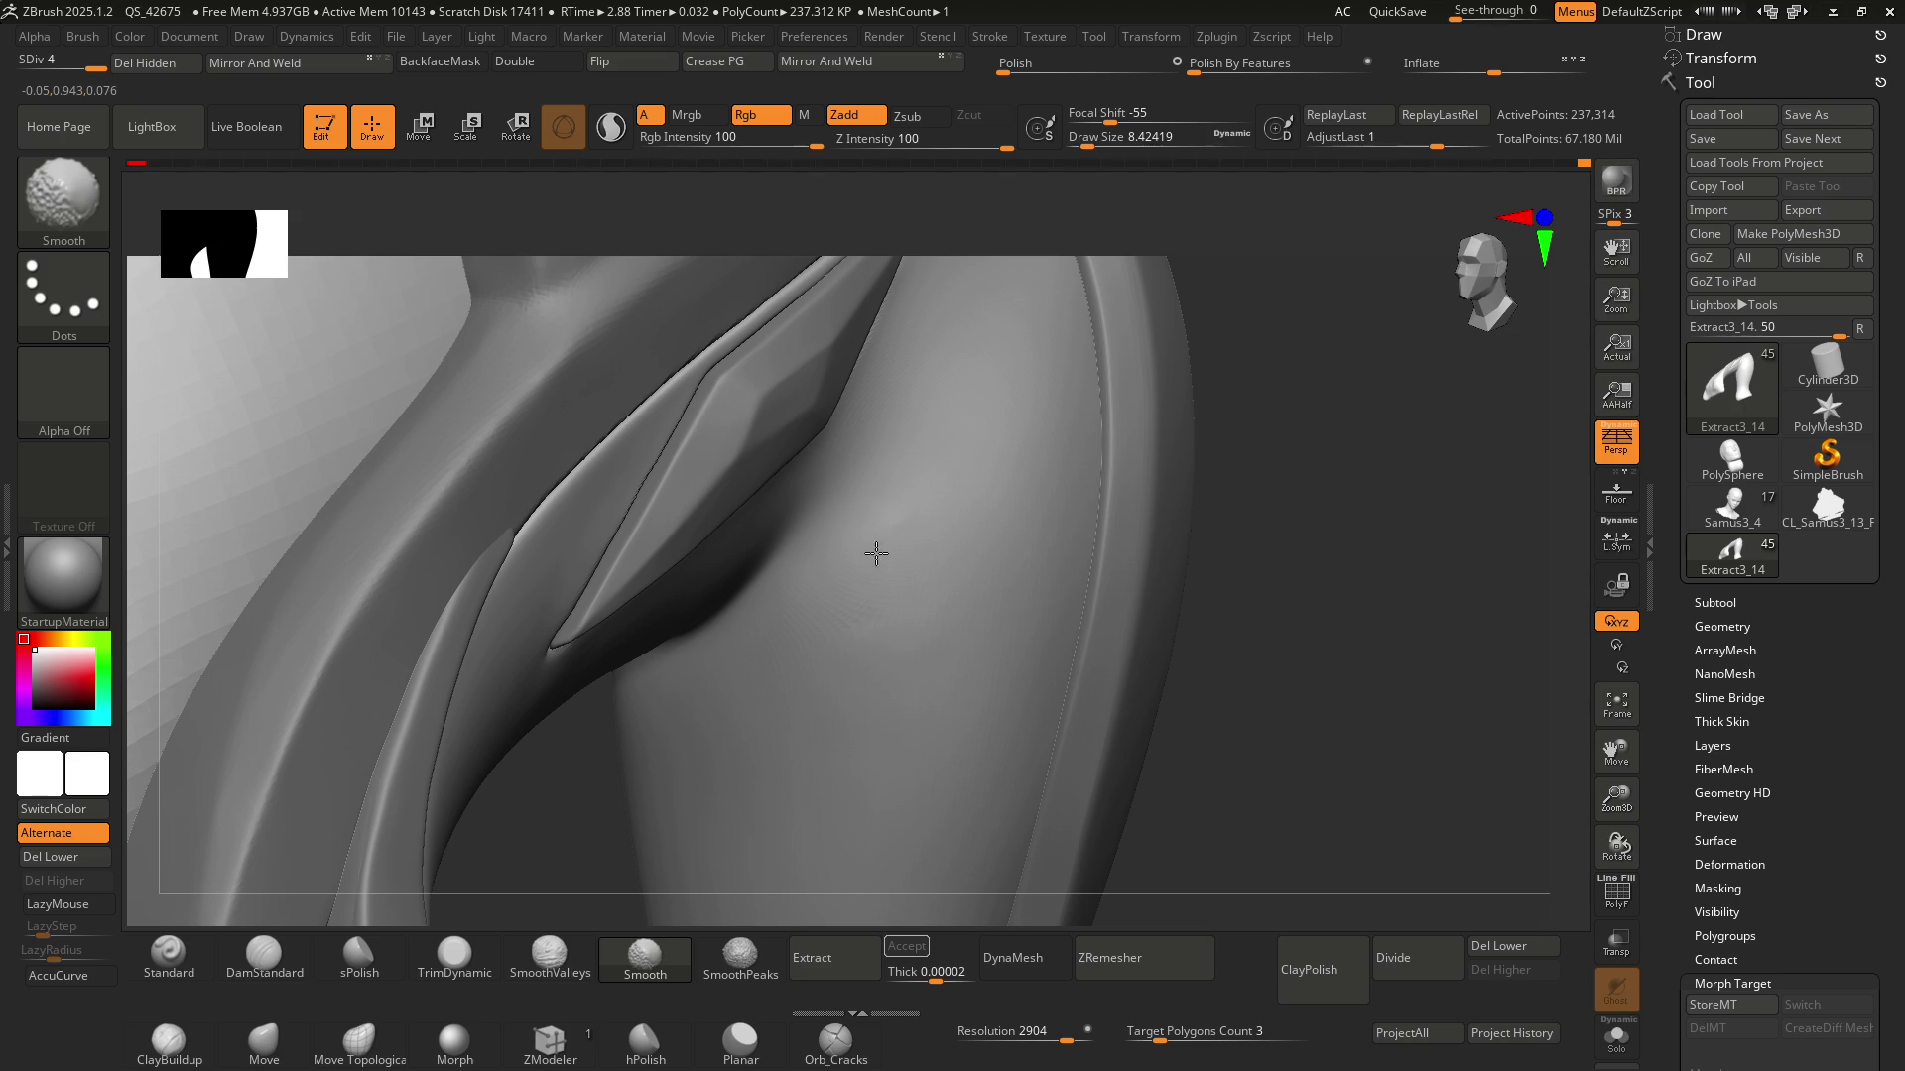
mouse_move(931, 556)
right_down()
mouse_move(940, 519)
mouse_move(910, 605)
mouse_move(875, 607)
mouse_move(916, 538)
mouse_move(863, 674)
mouse_move(893, 506)
mouse_move(883, 595)
mouse_move(957, 455)
mouse_move(878, 655)
mouse_move(949, 553)
mouse_move(937, 603)
mouse_move(923, 565)
mouse_move(945, 572)
mouse_move(897, 575)
mouse_move(944, 591)
mouse_move(680, 539)
mouse_move(837, 544)
mouse_move(773, 582)
right_up()
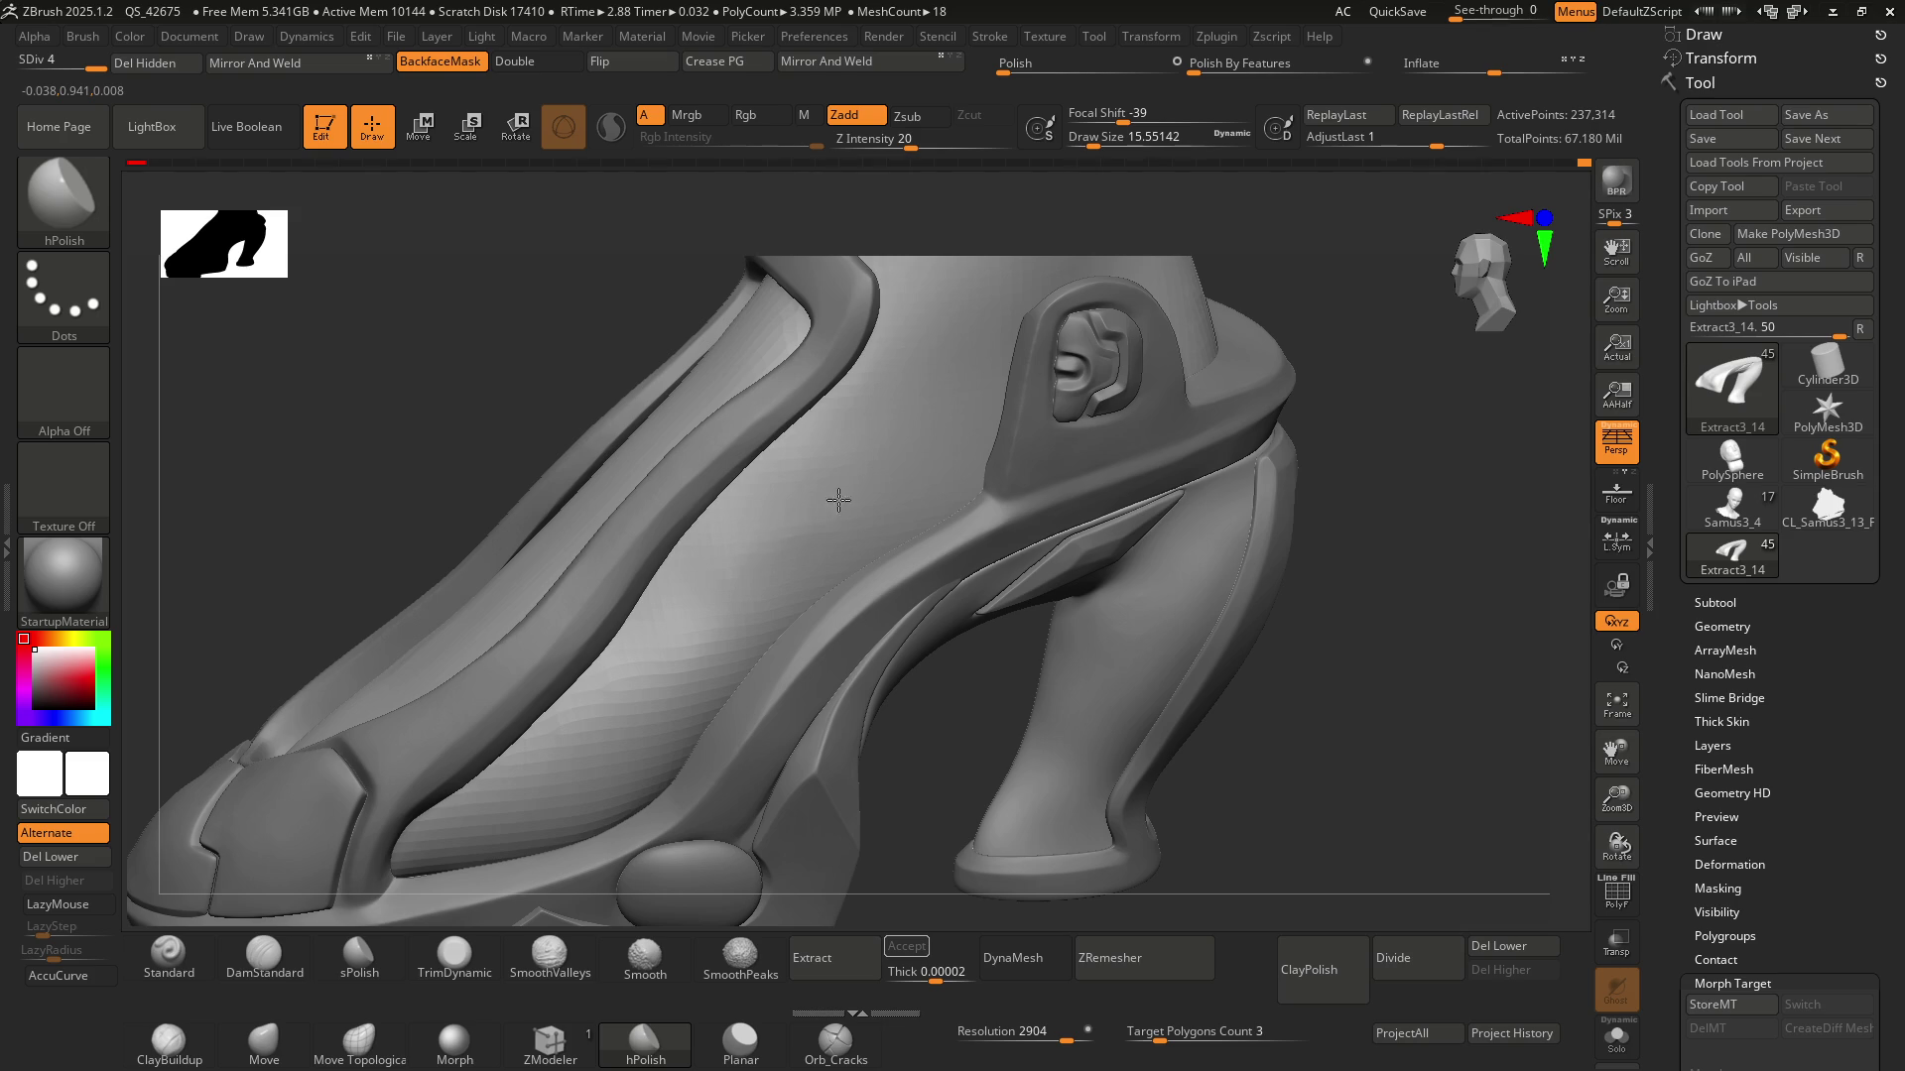
mouse_move(790, 547)
right_down()
mouse_move(748, 539)
mouse_move(784, 532)
mouse_move(773, 575)
right_up()
Select the Samus3_21 subtool and Shift-smooth the ankle tube's surface
alt+click(782, 525)
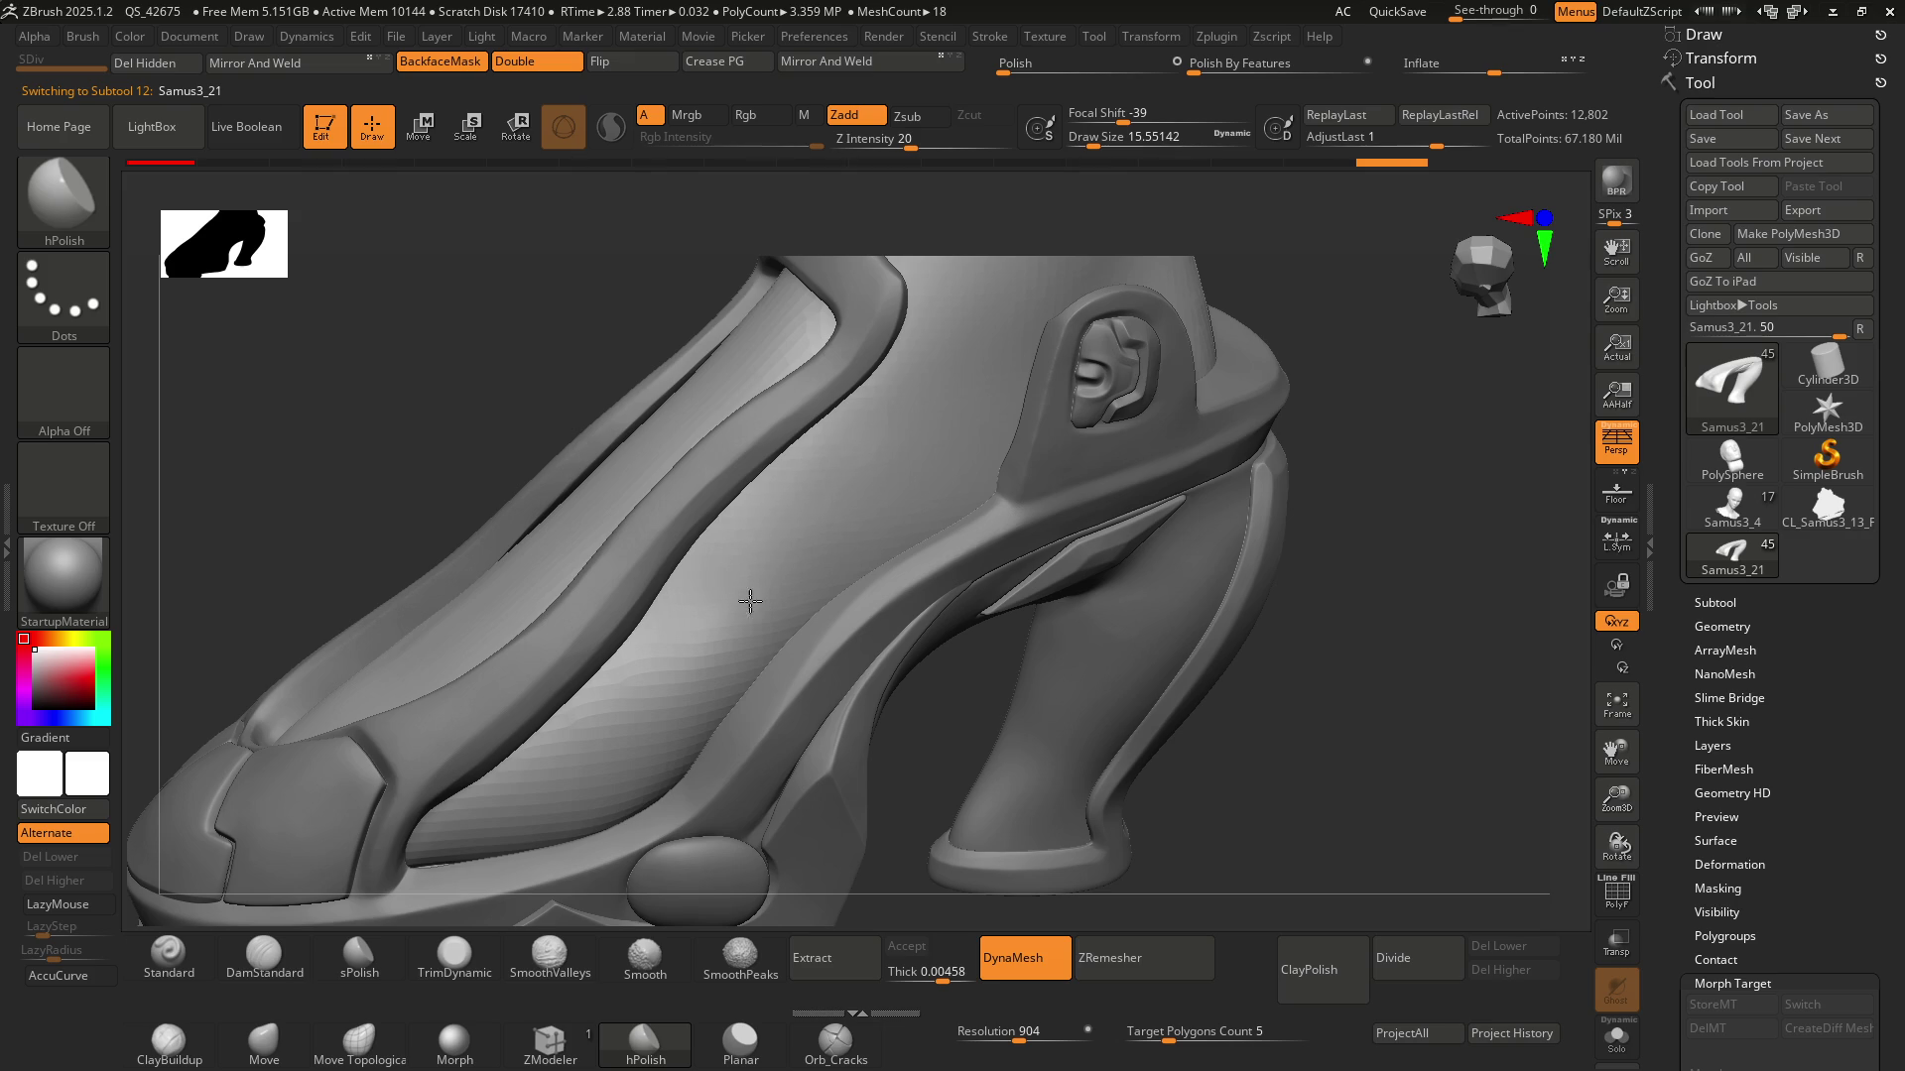
mouse_move(808, 541)
right_down()
mouse_move(753, 608)
mouse_move(752, 529)
mouse_move(694, 545)
mouse_move(789, 394)
mouse_move(739, 424)
mouse_move(794, 434)
mouse_move(701, 349)
right_up()
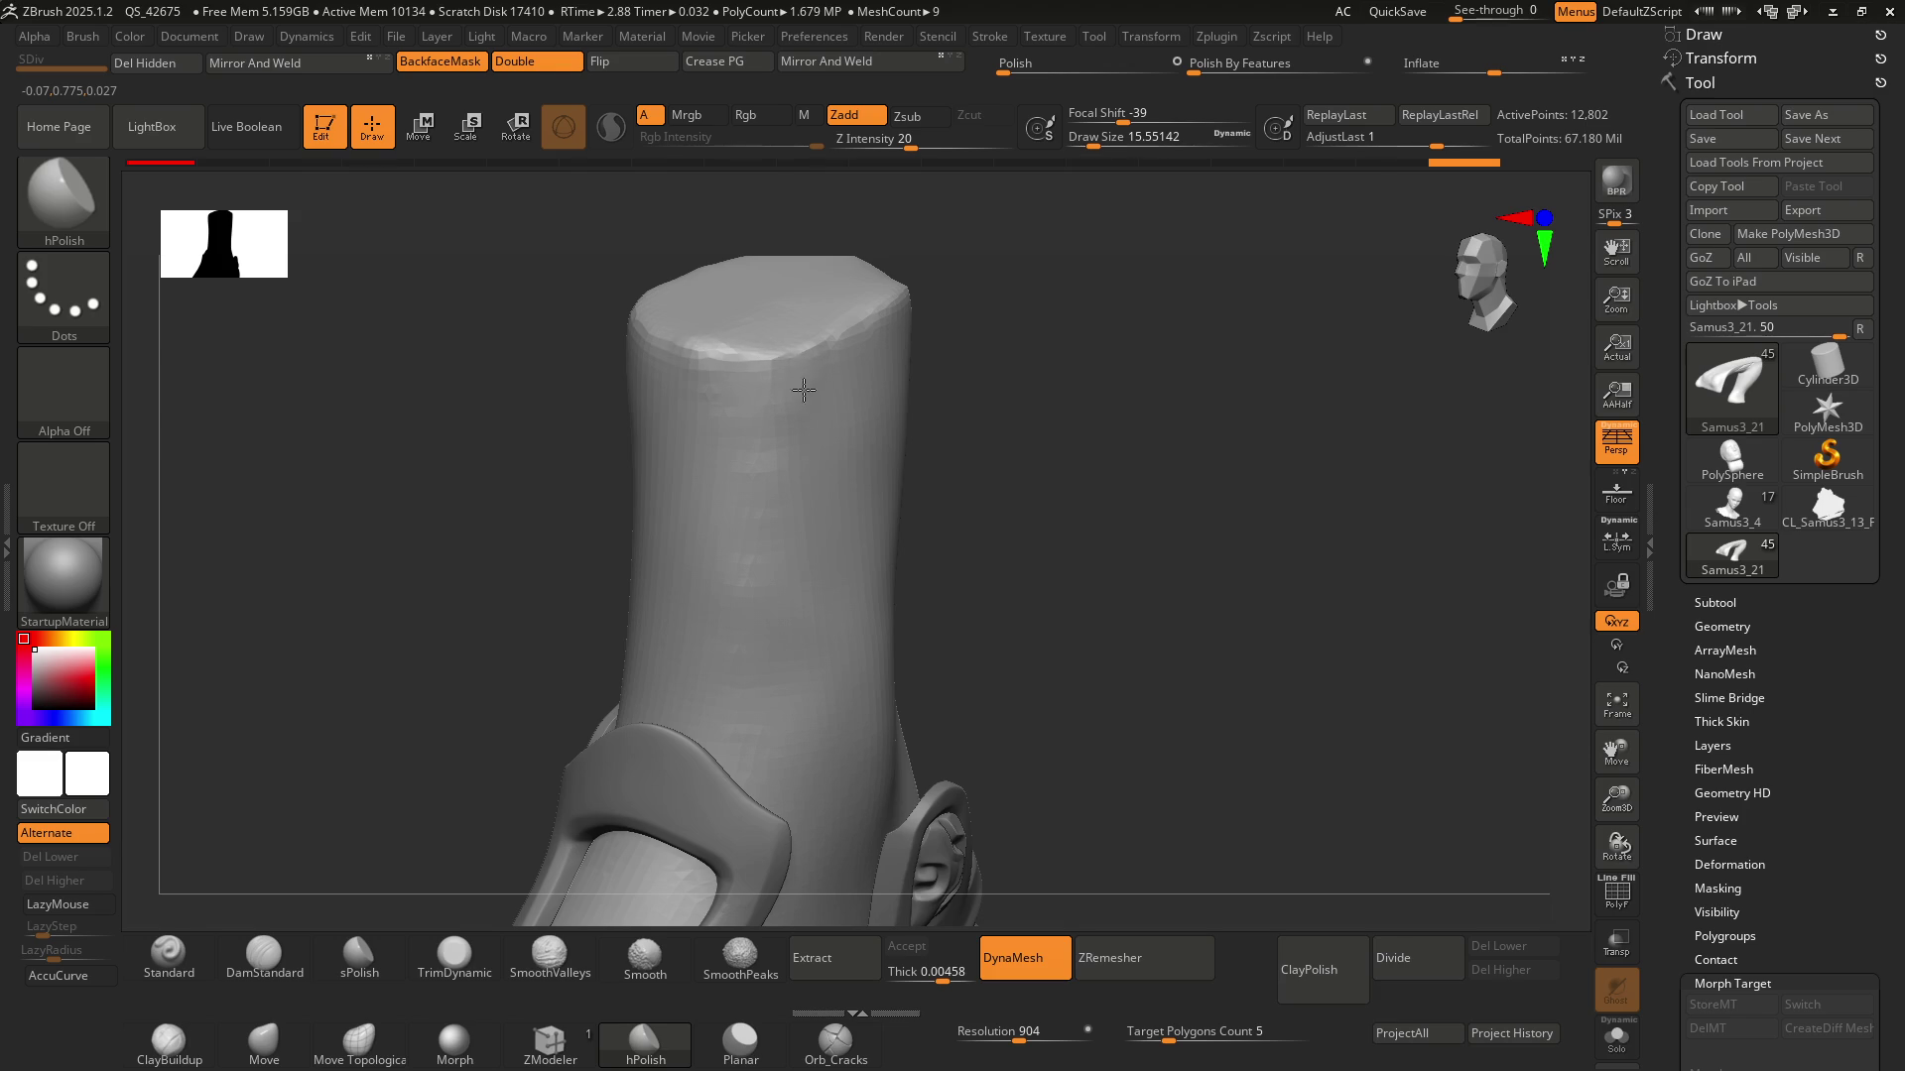
mouse_move(837, 420)
right_down()
mouse_move(856, 448)
mouse_move(850, 332)
mouse_move(863, 417)
mouse_move(811, 443)
mouse_move(892, 459)
mouse_move(816, 478)
mouse_move(807, 544)
mouse_move(833, 502)
mouse_move(794, 519)
mouse_move(928, 519)
mouse_move(809, 476)
mouse_move(942, 513)
mouse_move(765, 456)
right_up()
key(shift)
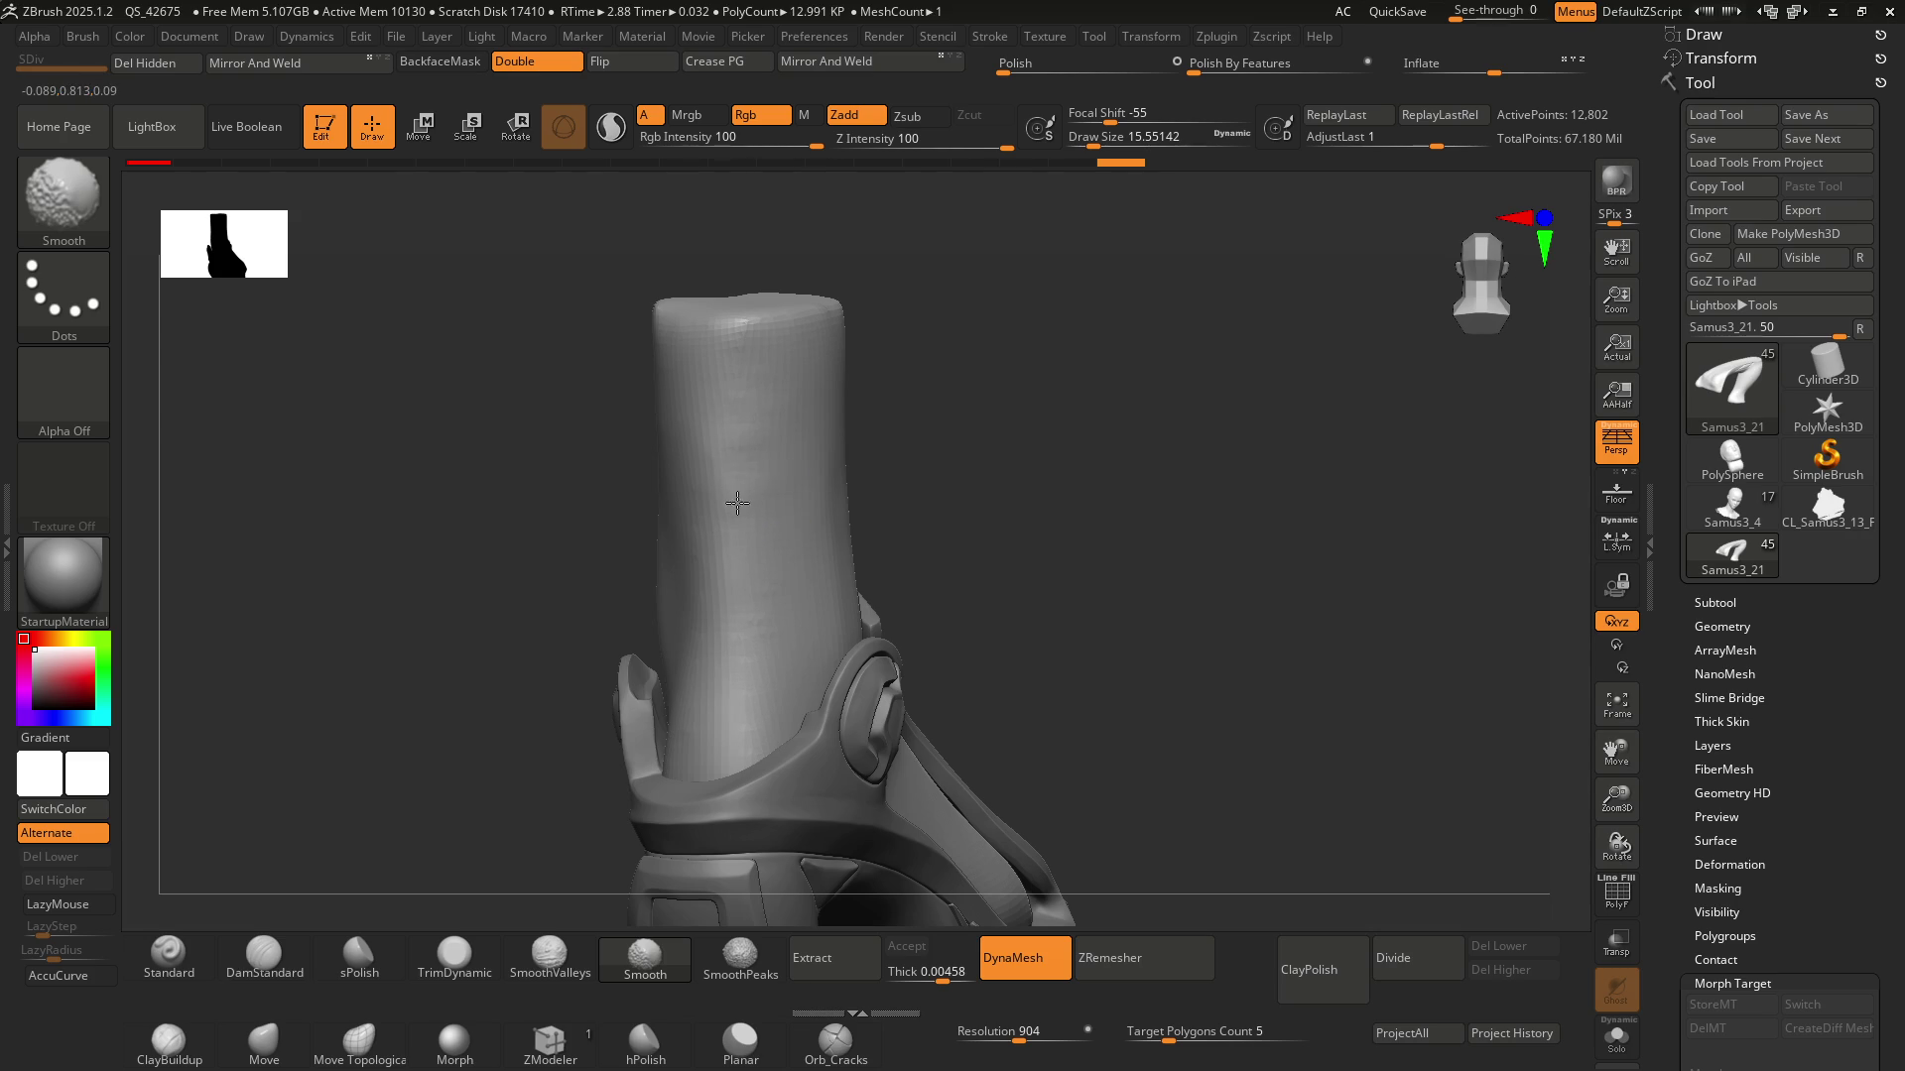
mouse_move(779, 472)
right_down()
mouse_move(838, 446)
mouse_move(794, 457)
mouse_move(762, 409)
mouse_move(763, 428)
right_up()
Build up clay along the ankle shaft with the ClayBuildup brush
key(b)
key(c)
key(b)
key(s)
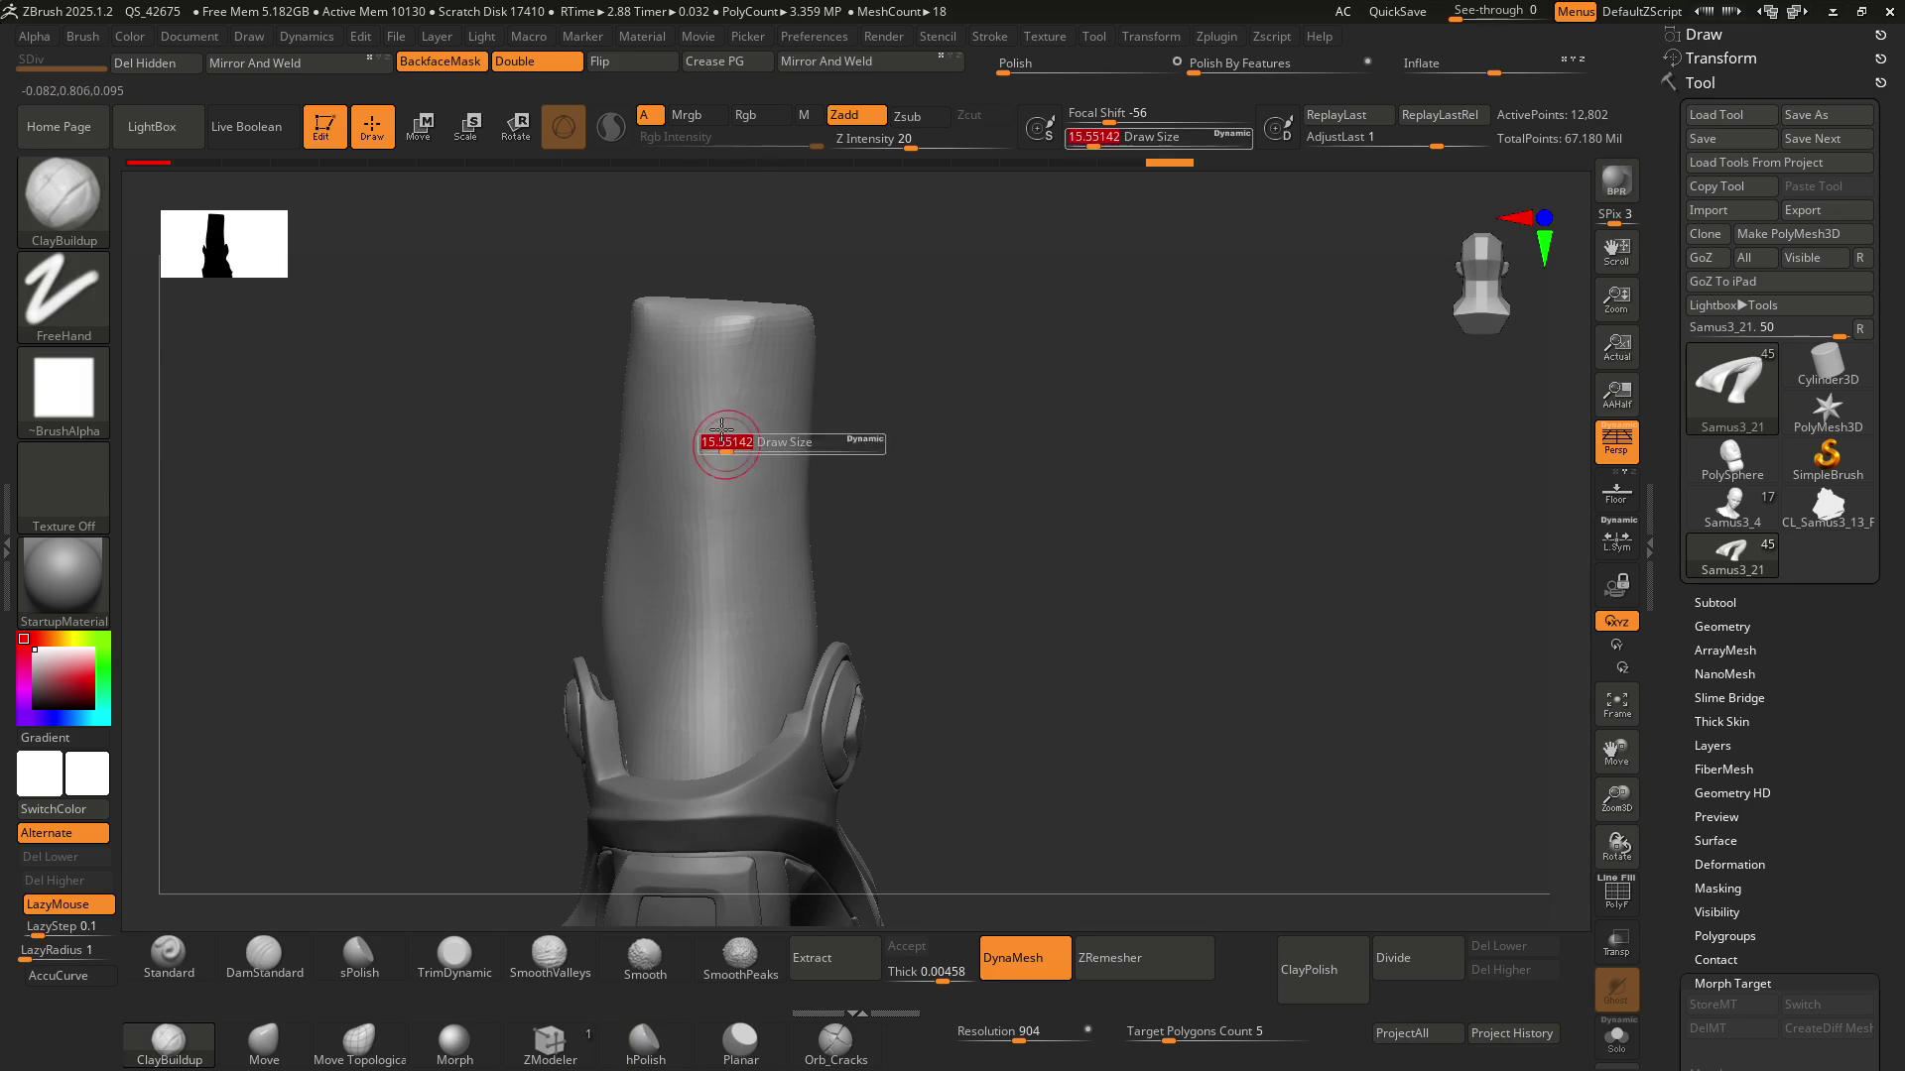
key(s)
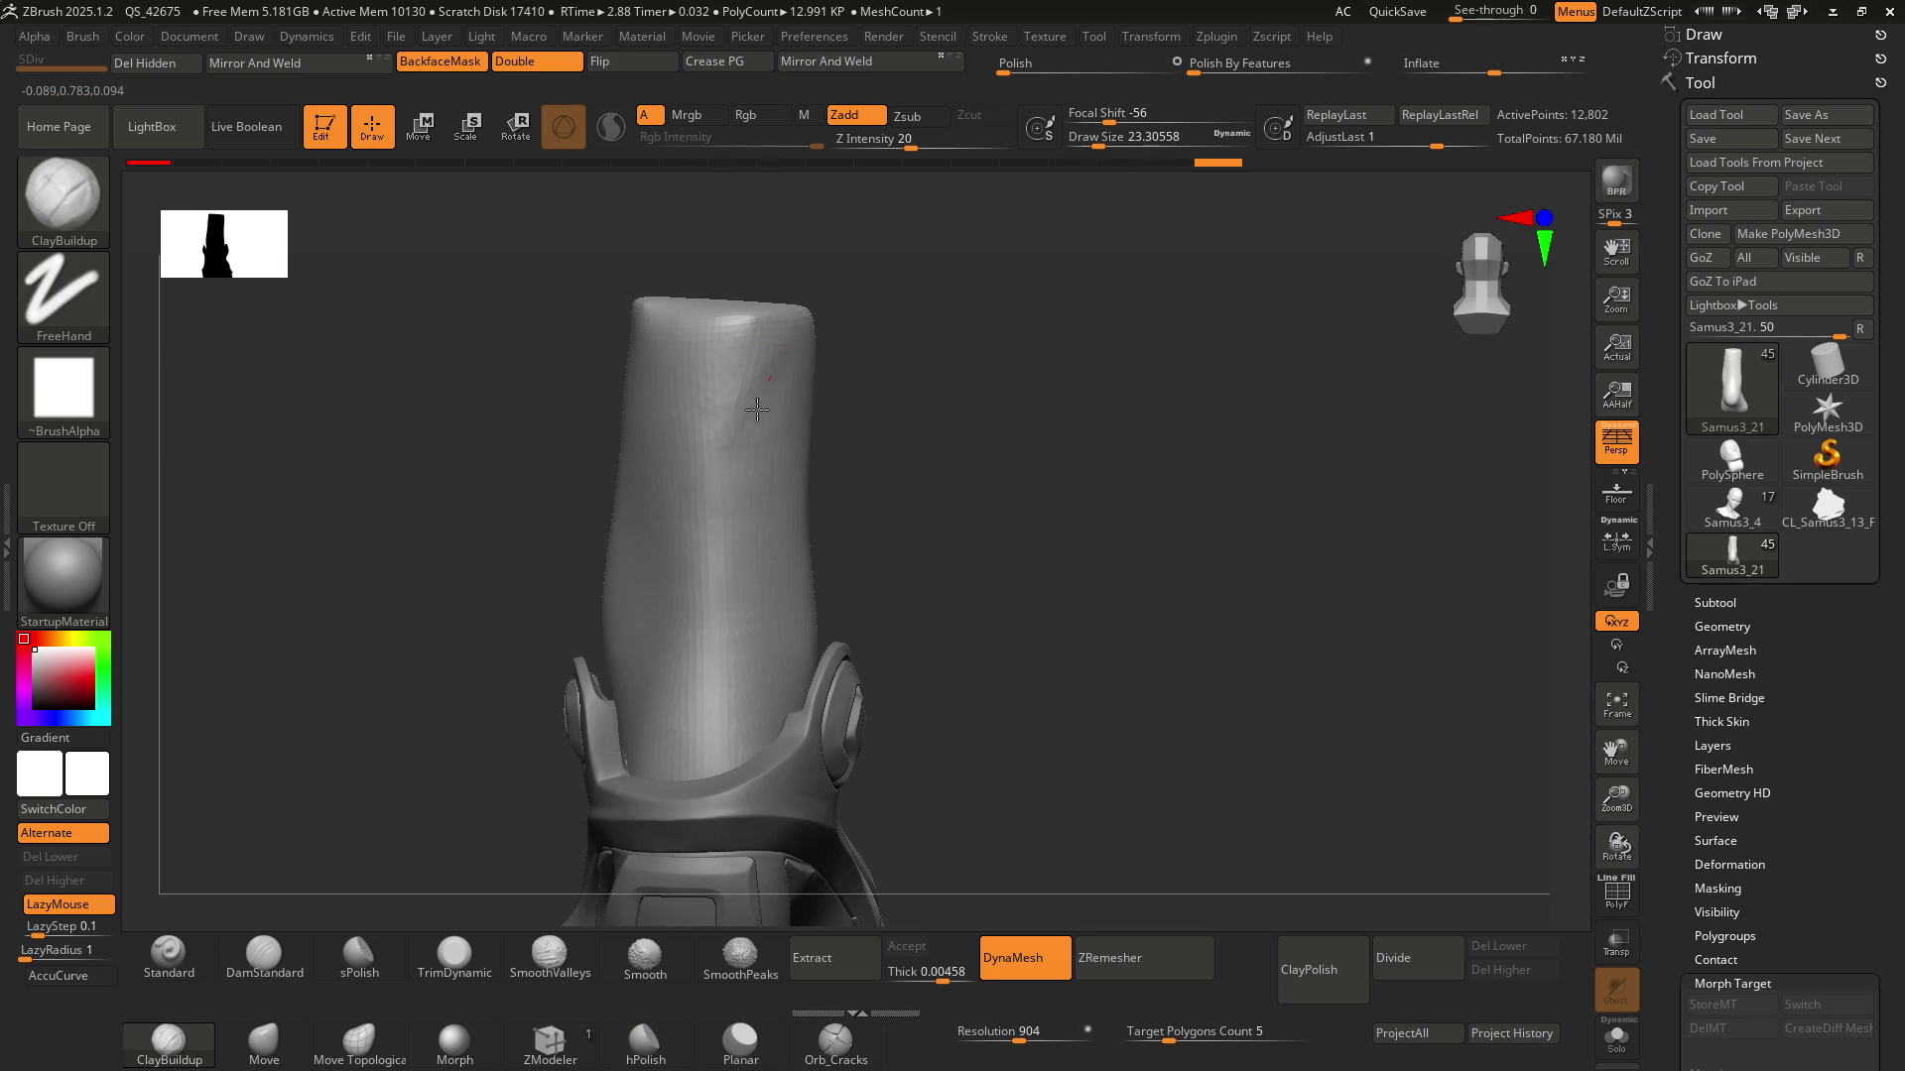
mouse_move(757, 408)
right_down()
mouse_move(731, 412)
mouse_move(764, 383)
mouse_move(756, 425)
mouse_move(776, 440)
mouse_move(759, 375)
right_up()
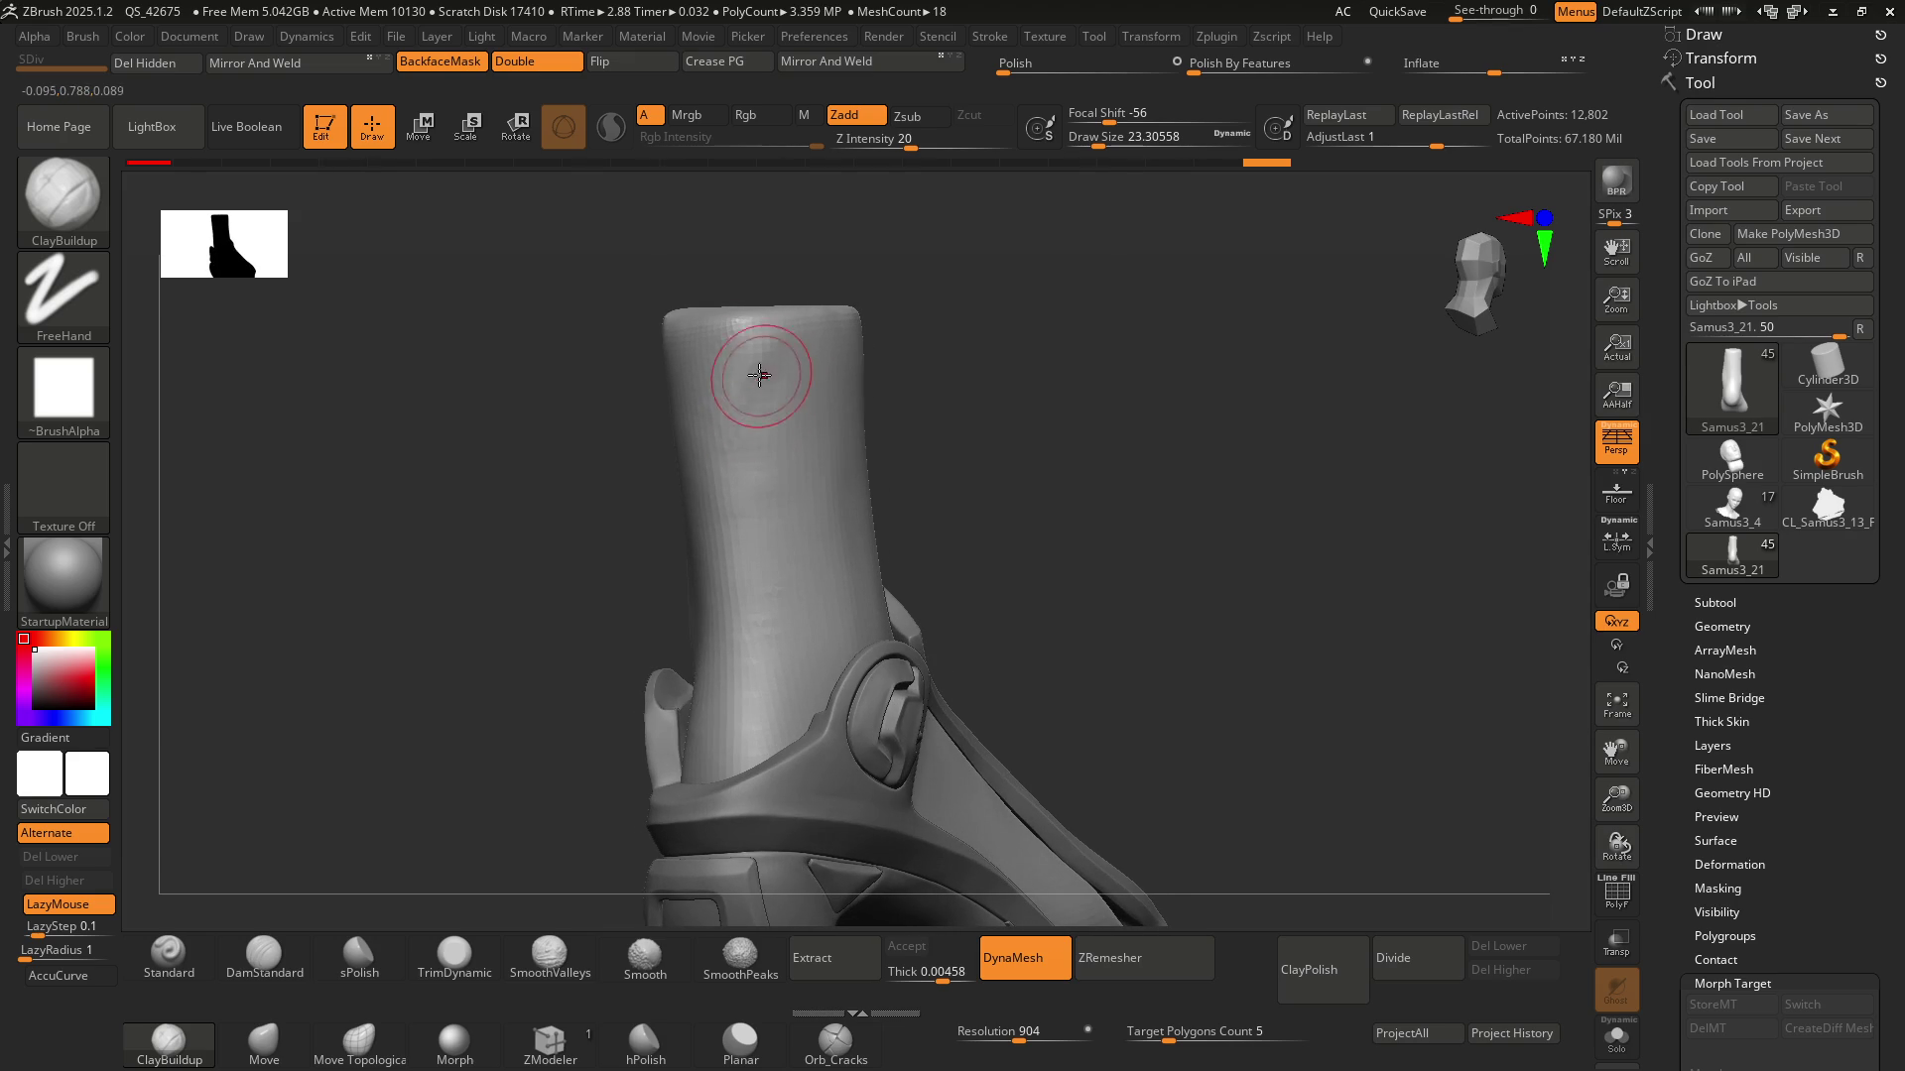
drag(759, 375, 785, 356)
mouse_move(751, 504)
right_down()
mouse_move(766, 446)
mouse_move(737, 424)
right_up()
drag(737, 425, 709, 358)
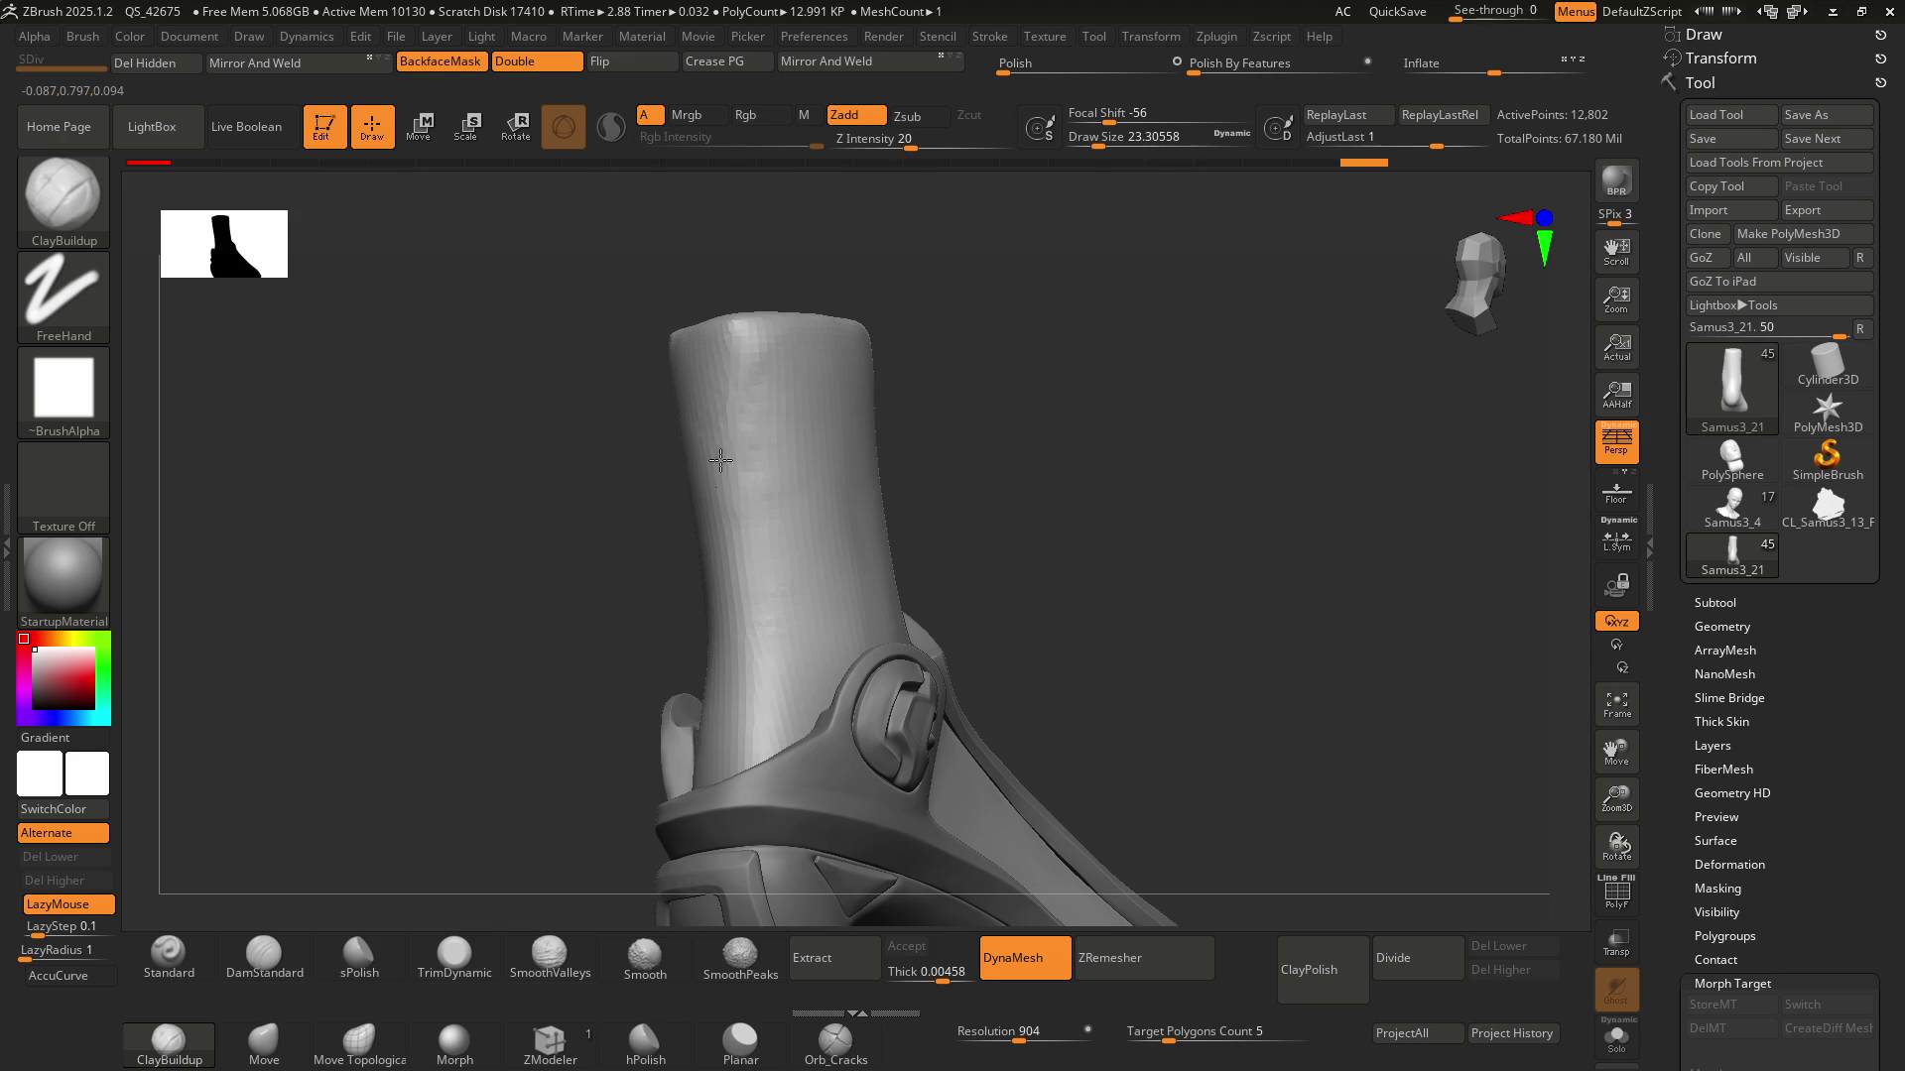
Enlarge the brush and Shift-smooth the lumpy front of the ankle shaft
right_drag(768, 480, 757, 407)
key(])
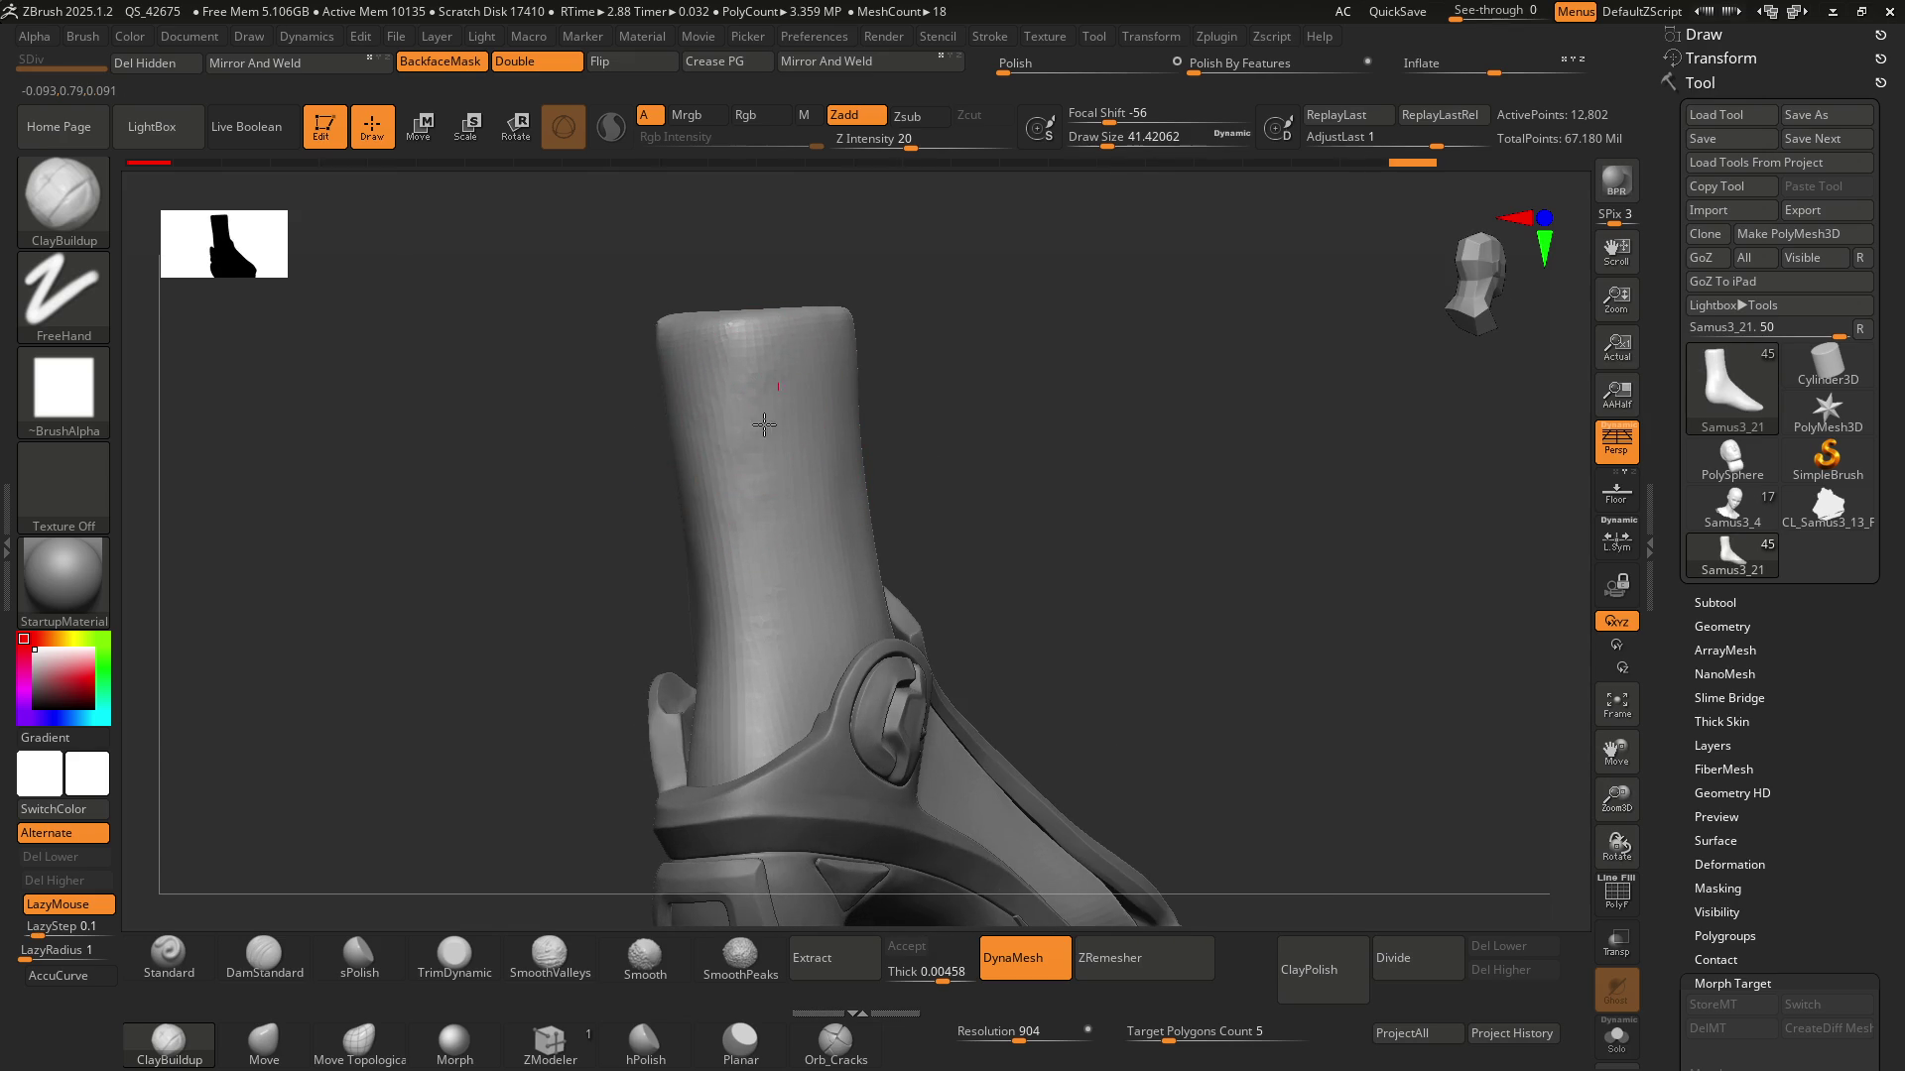
mouse_move(765, 383)
right_down()
mouse_move(787, 425)
mouse_move(744, 428)
mouse_move(794, 455)
right_up()
key(shift)
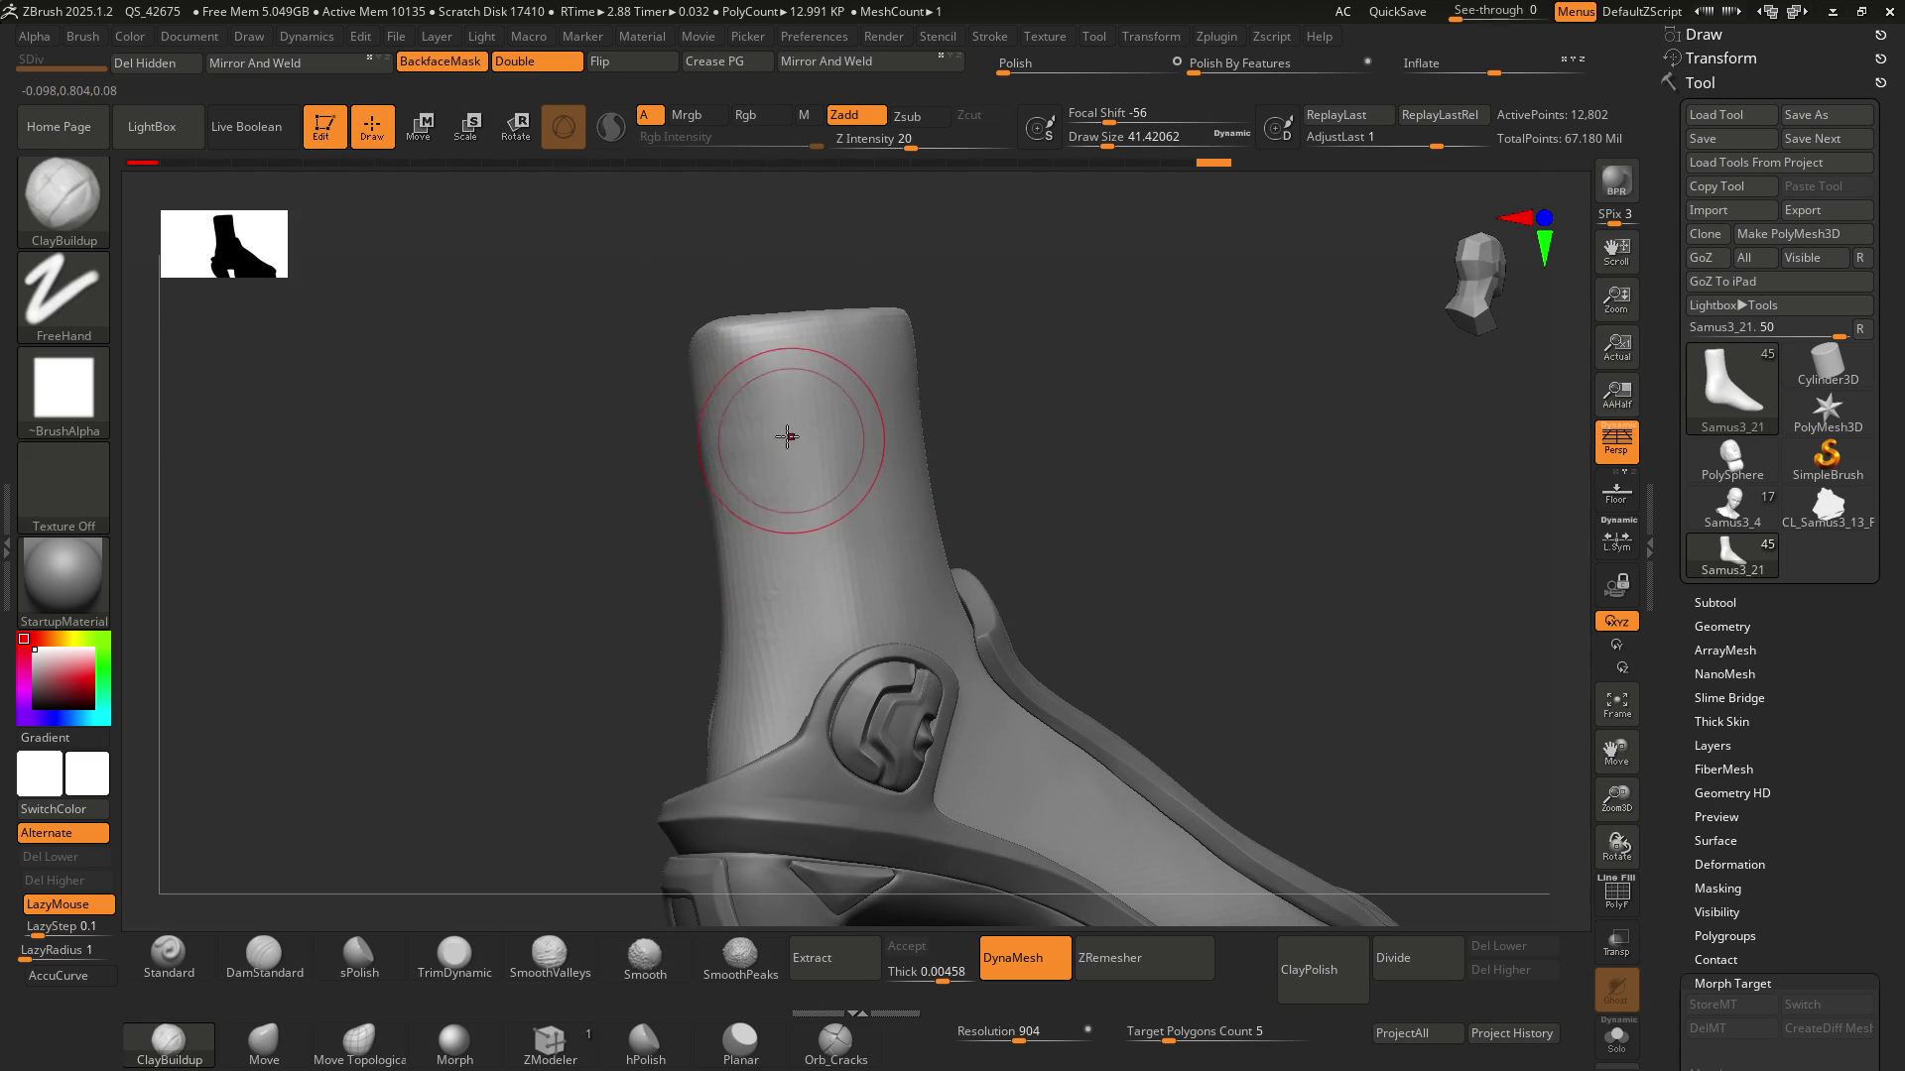
mouse_move(777, 430)
right_down()
mouse_move(778, 471)
mouse_move(807, 443)
mouse_move(813, 472)
mouse_move(795, 436)
right_up()
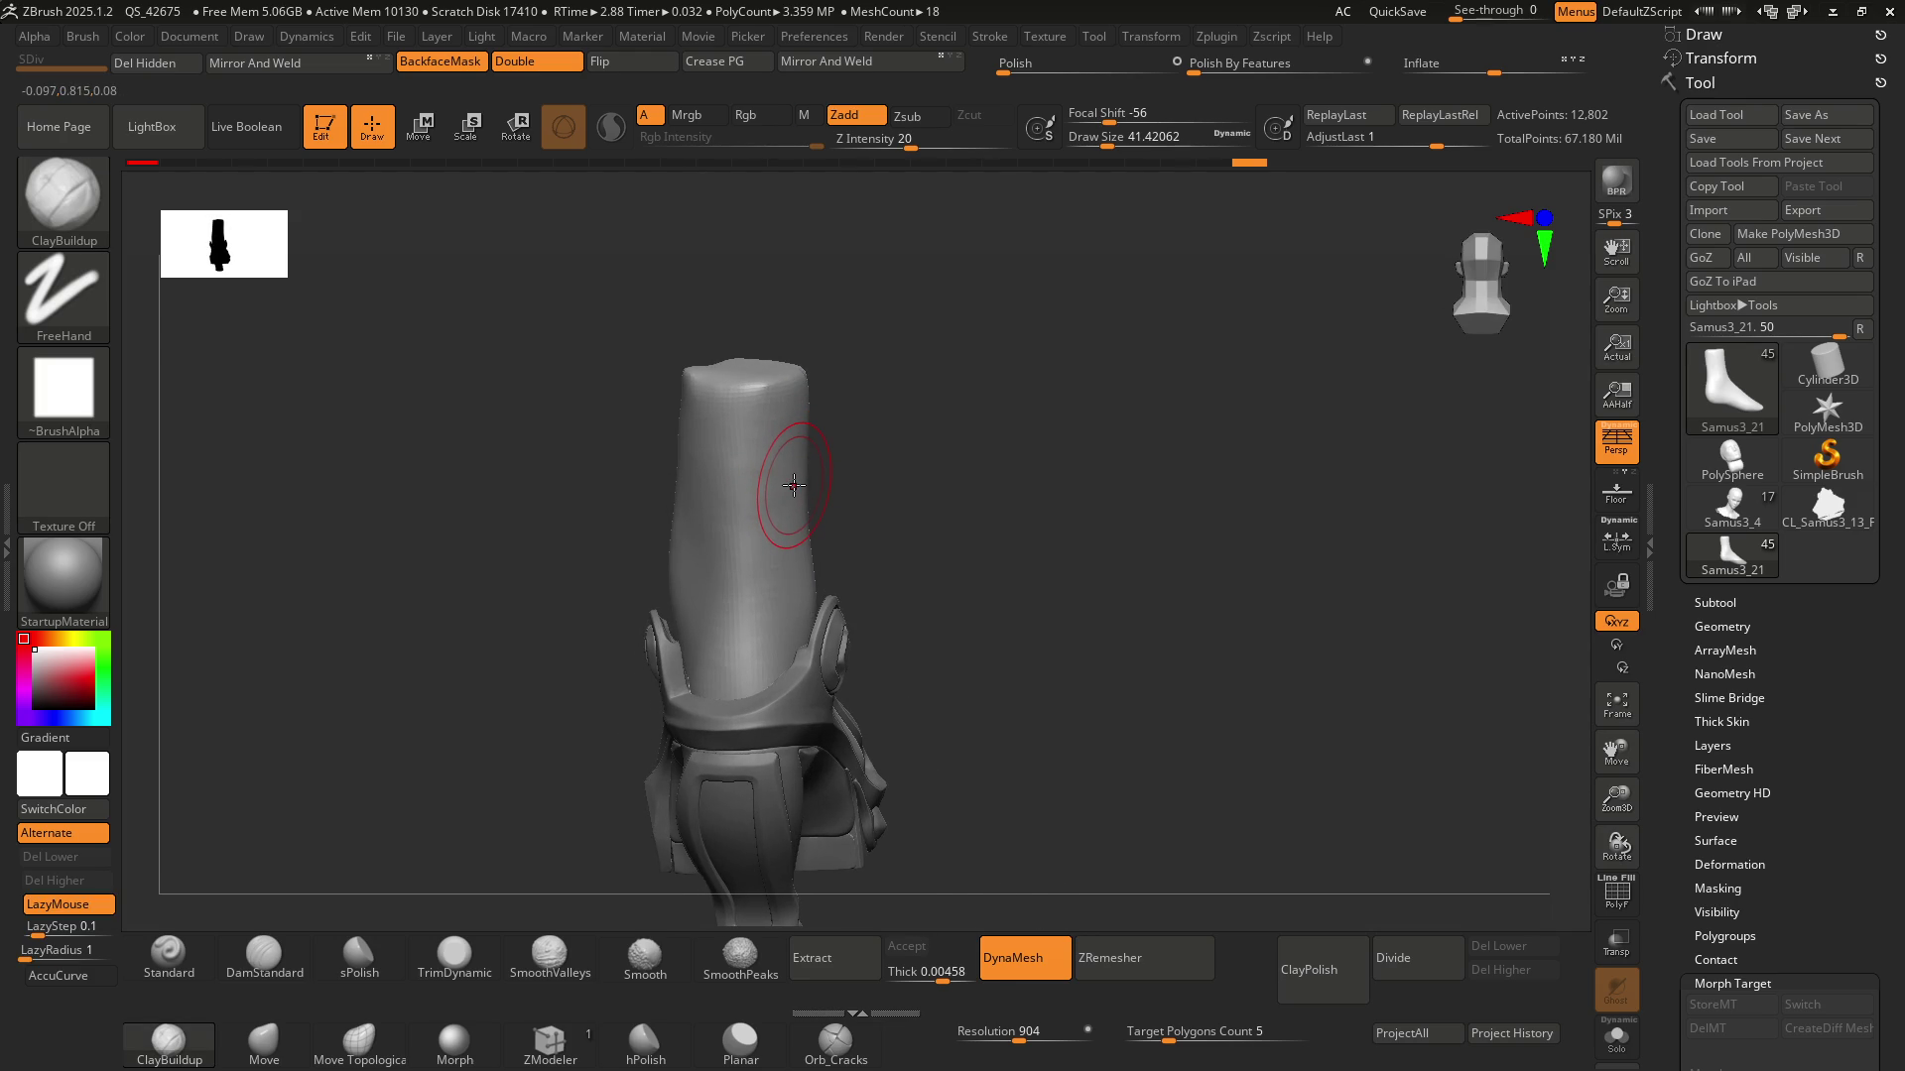
right_drag(798, 479, 782, 455)
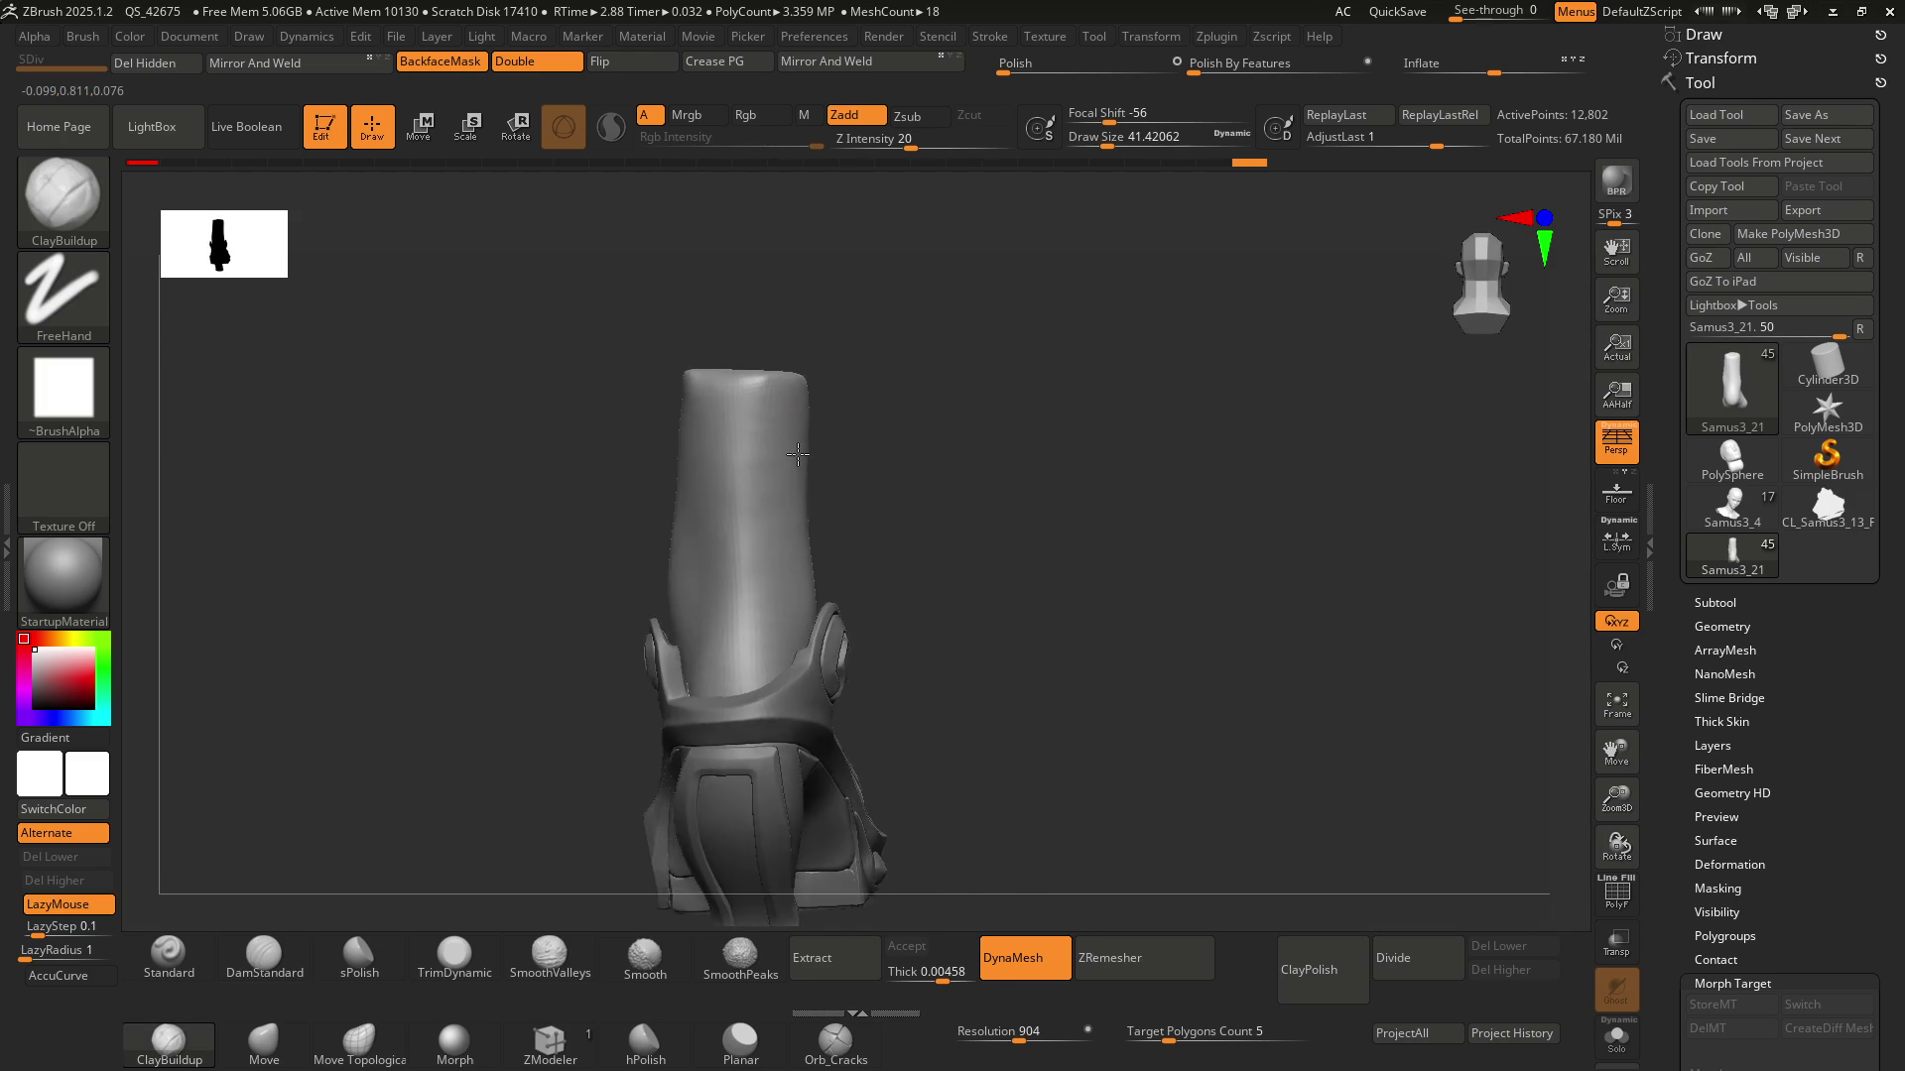
mouse_move(742, 370)
right_down()
mouse_move(796, 468)
mouse_move(766, 430)
right_up()
Smooth the top rim of the shaft before returning to ClayBuildup
key(ctrl)
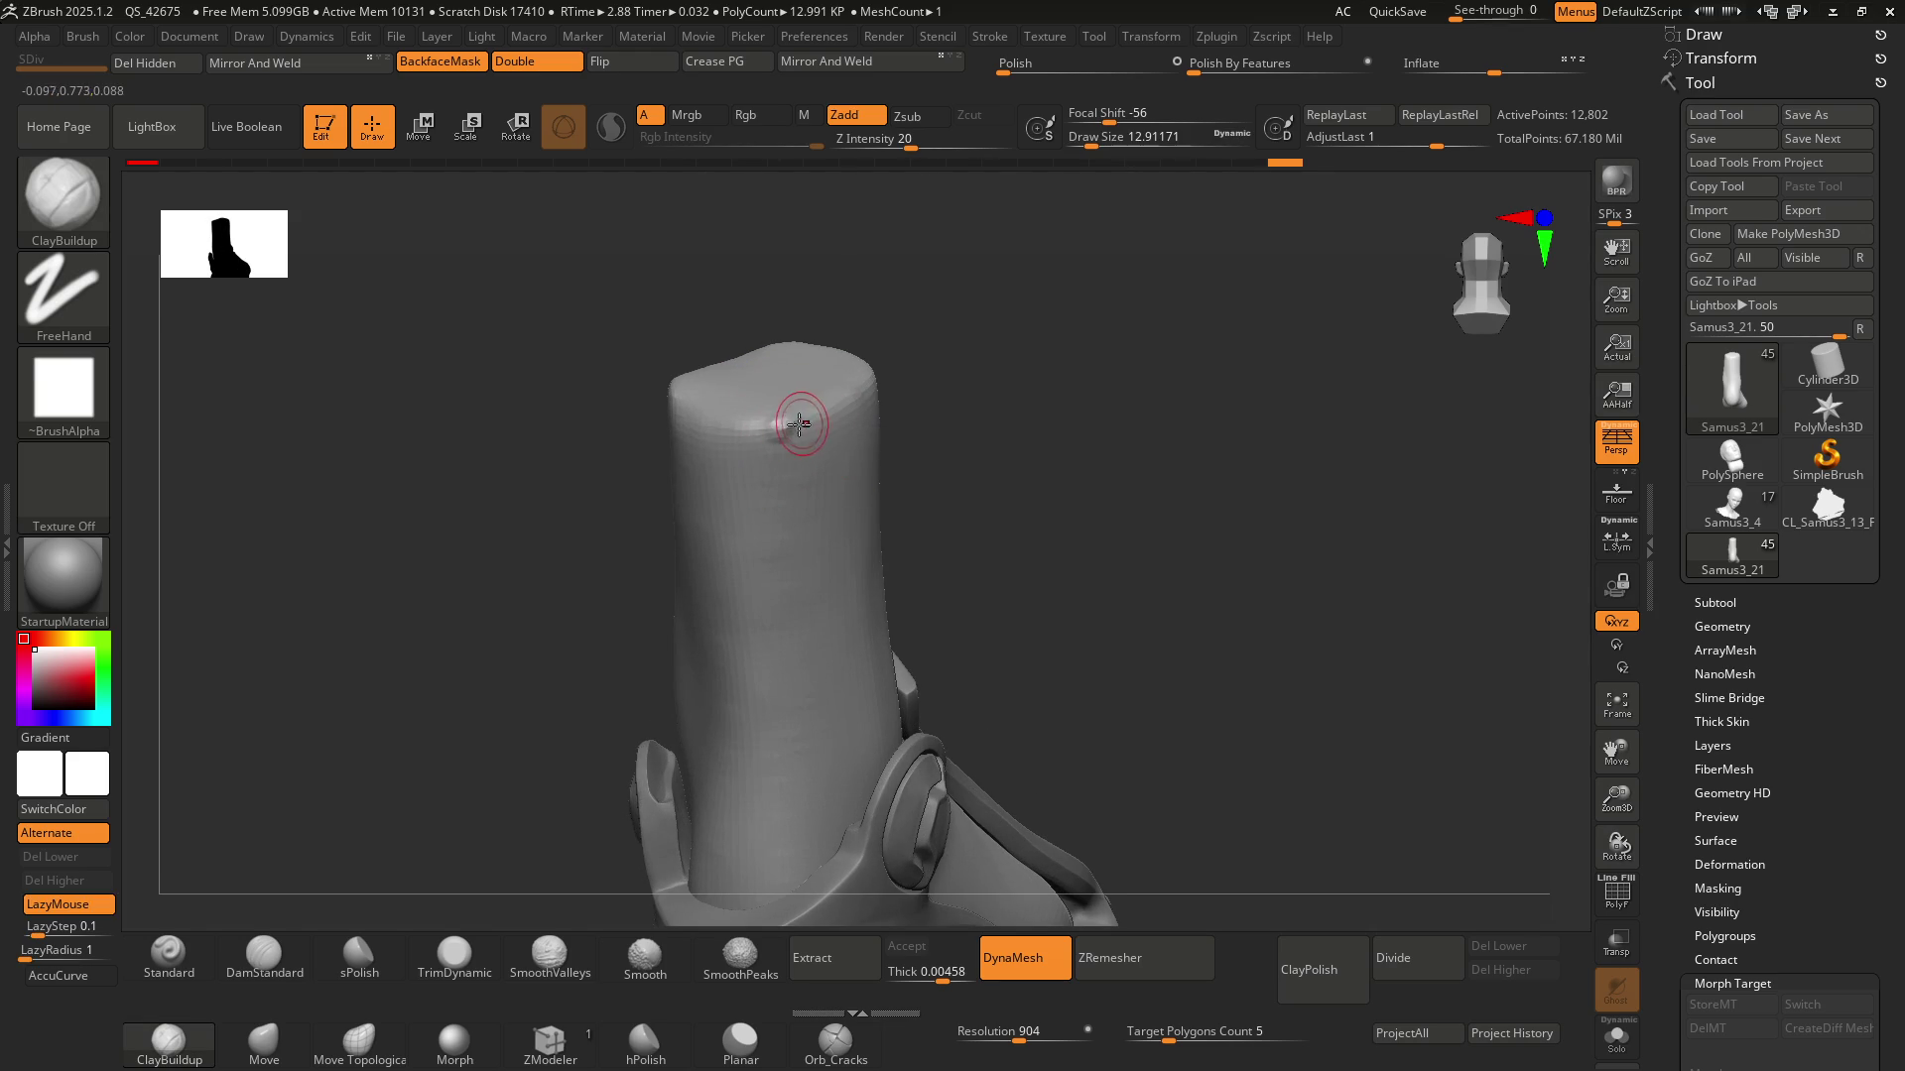
key(shift)
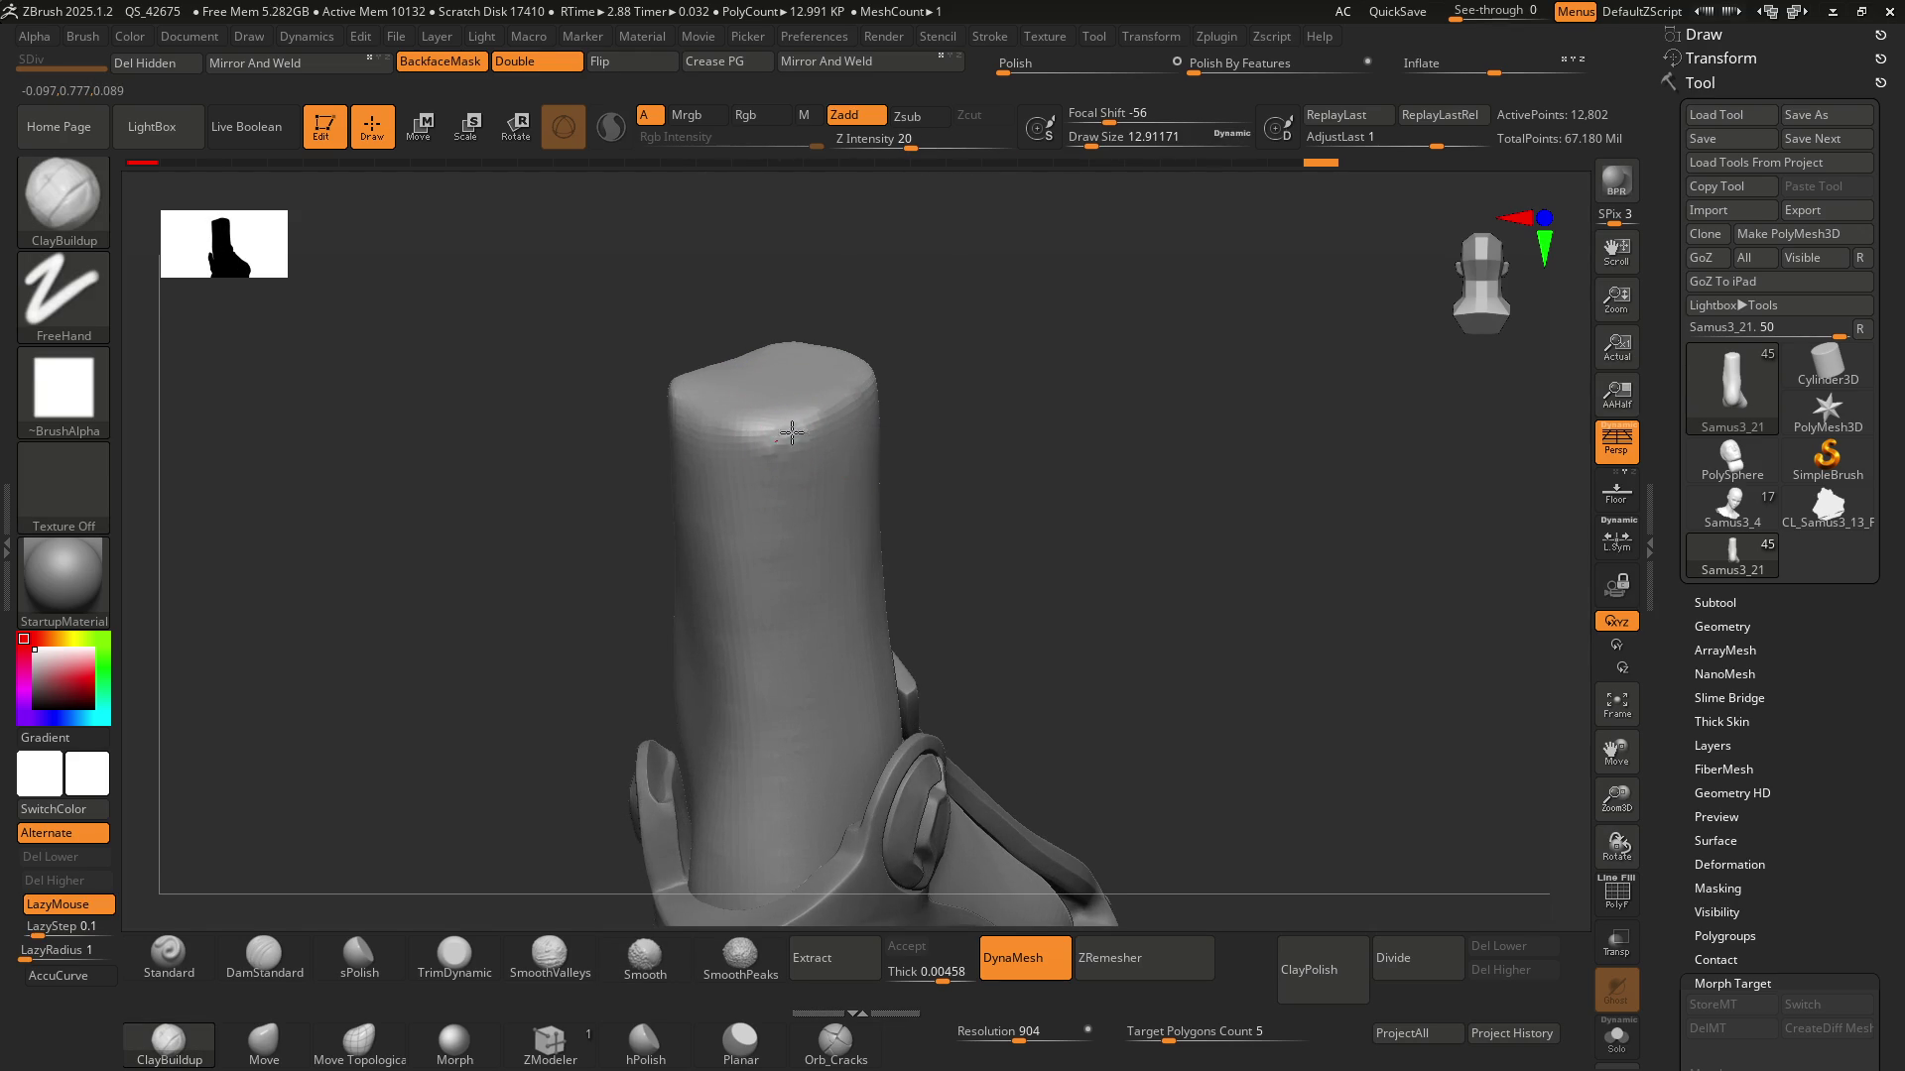
right_drag(809, 453, 779, 446)
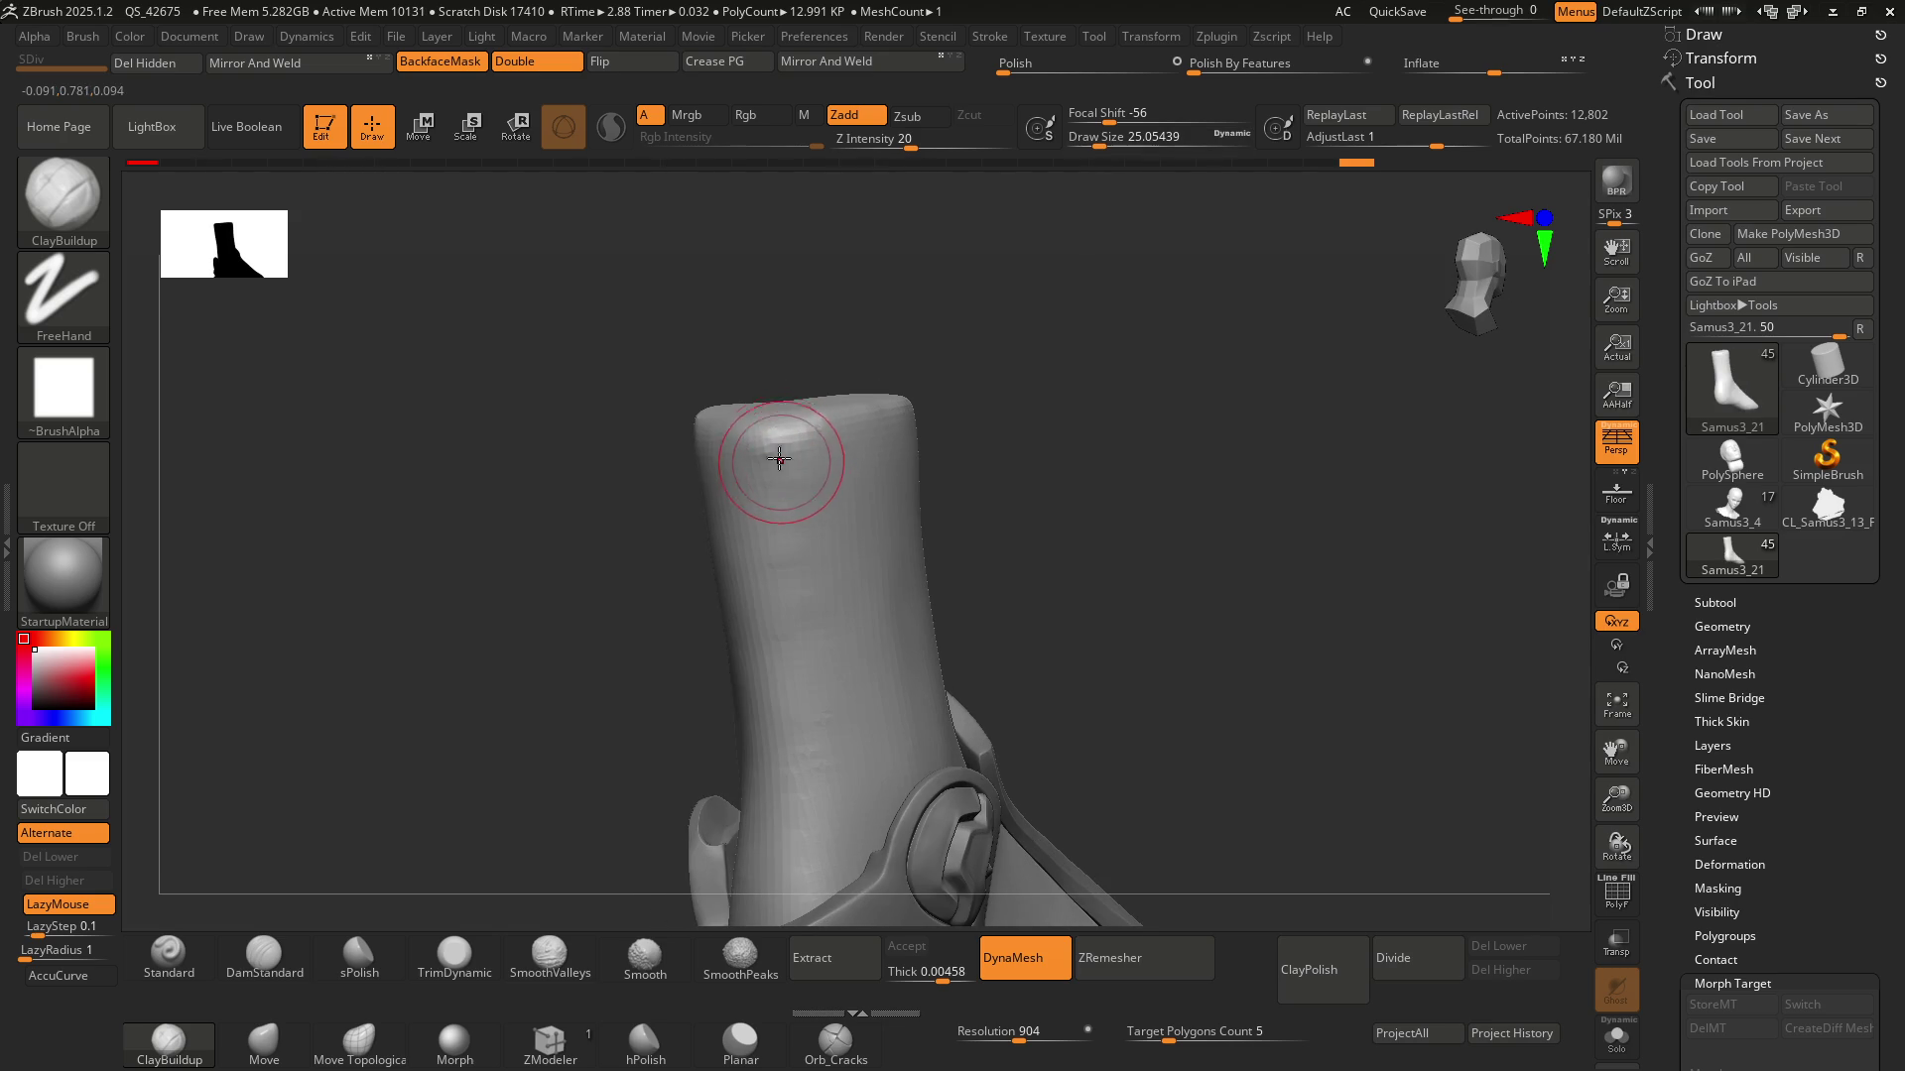
key(shift)
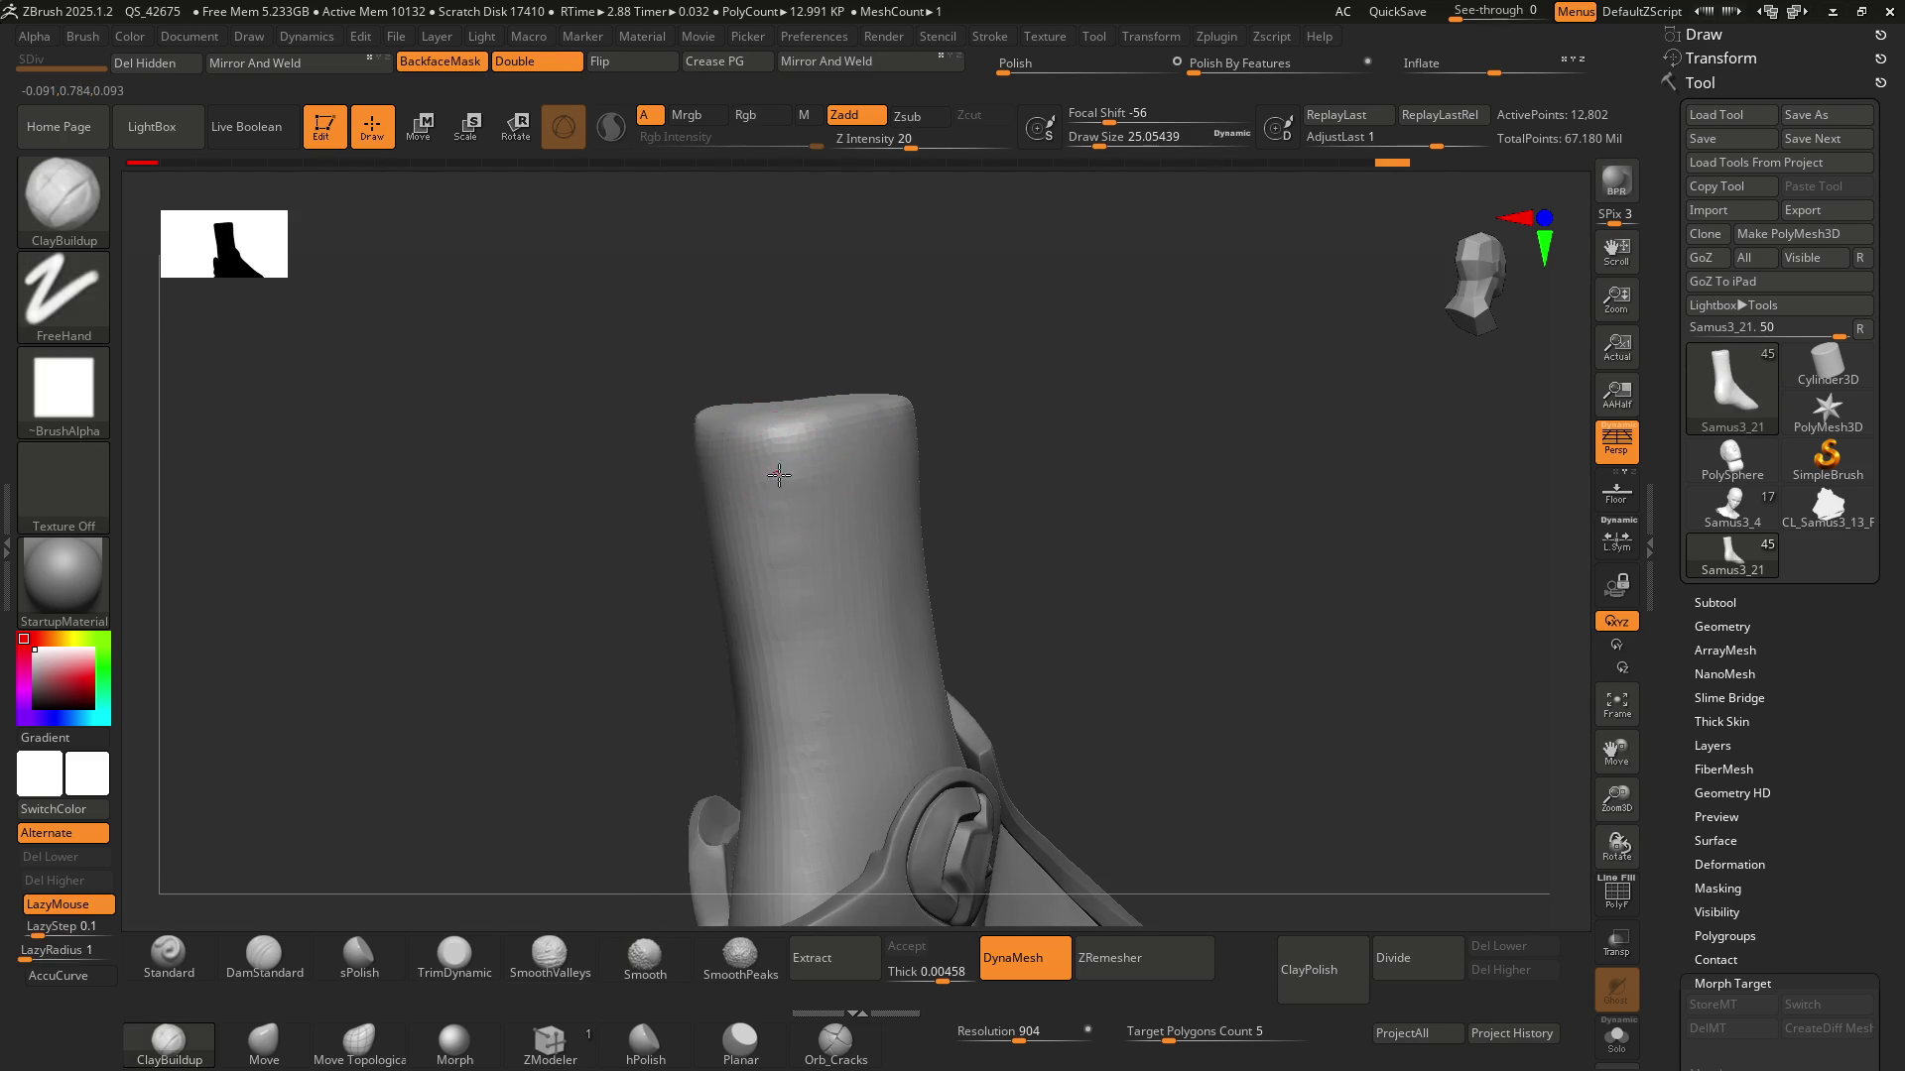
key(shift)
mouse_move(800, 532)
right_down()
mouse_move(806, 483)
mouse_move(771, 448)
right_up()
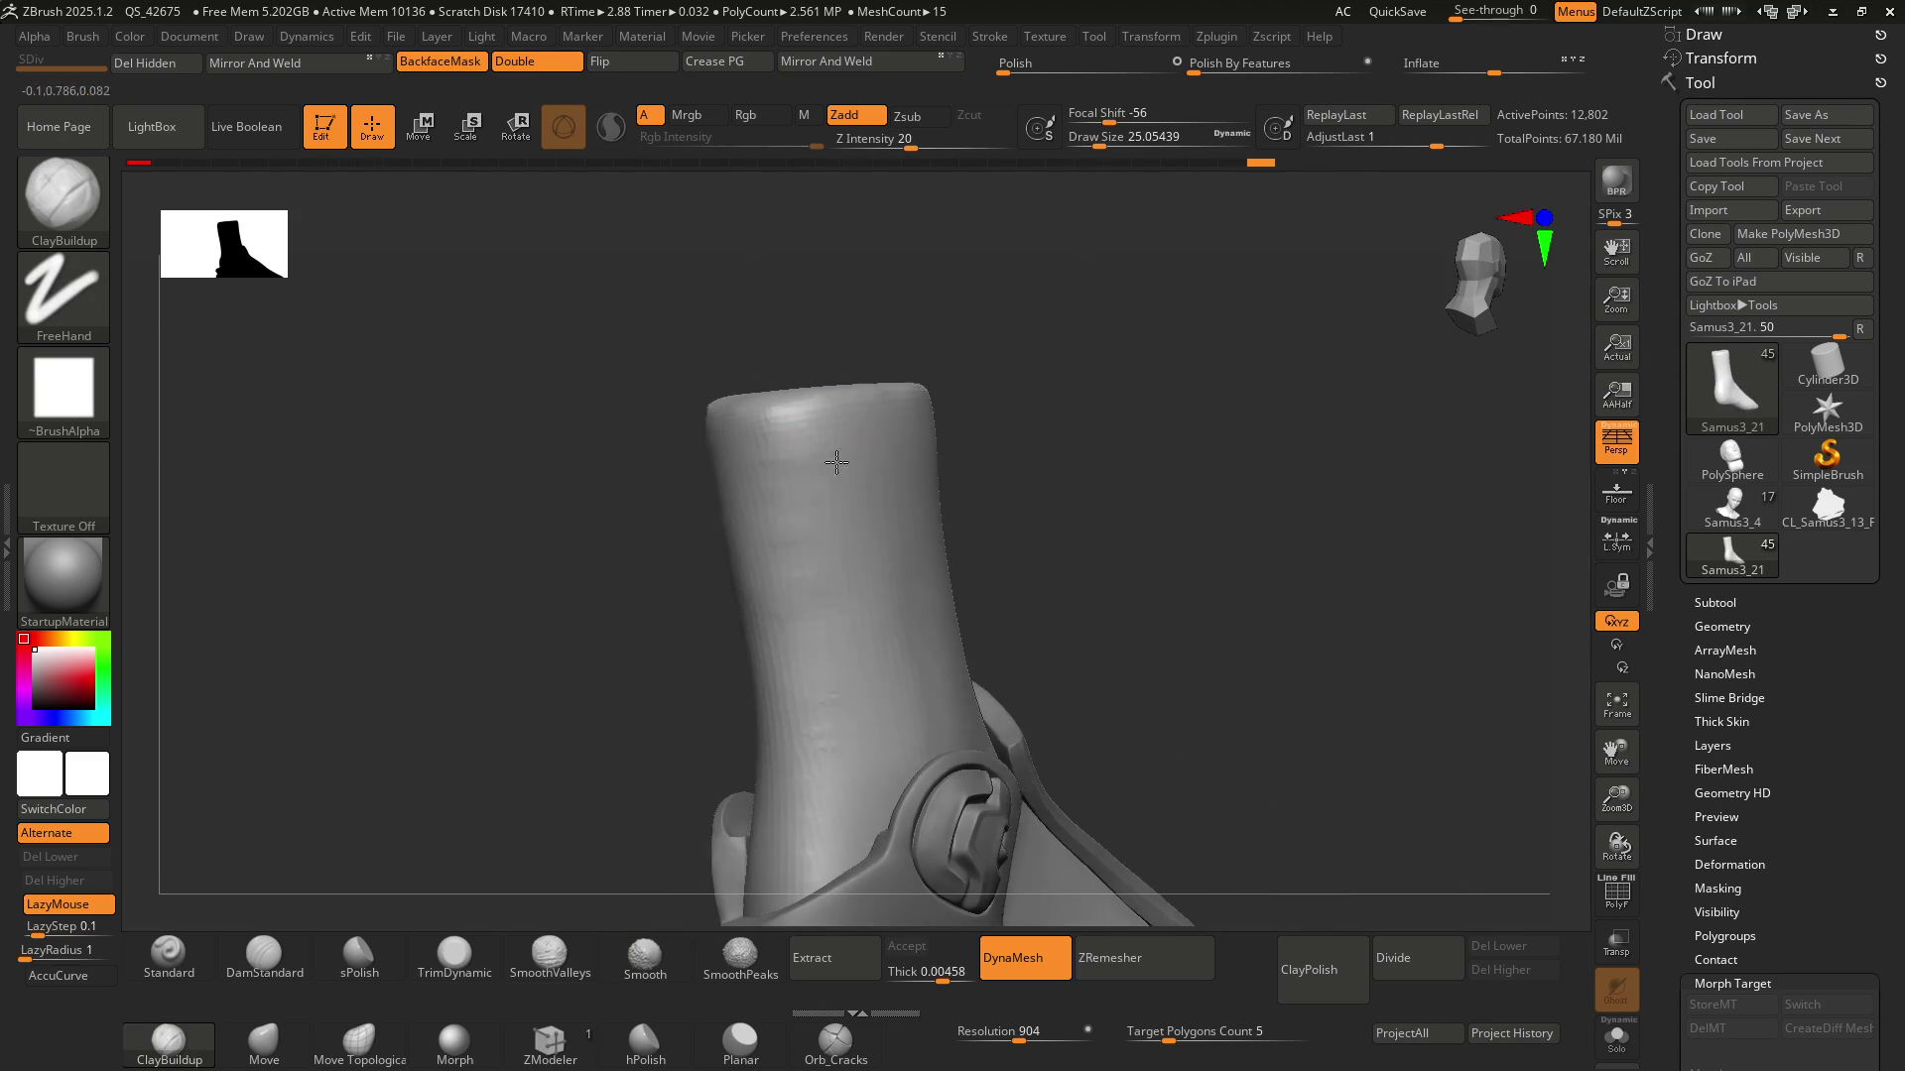
Shift-smooth the shin bumps around the ankle shaft, then switch to hPolish
key(shift)
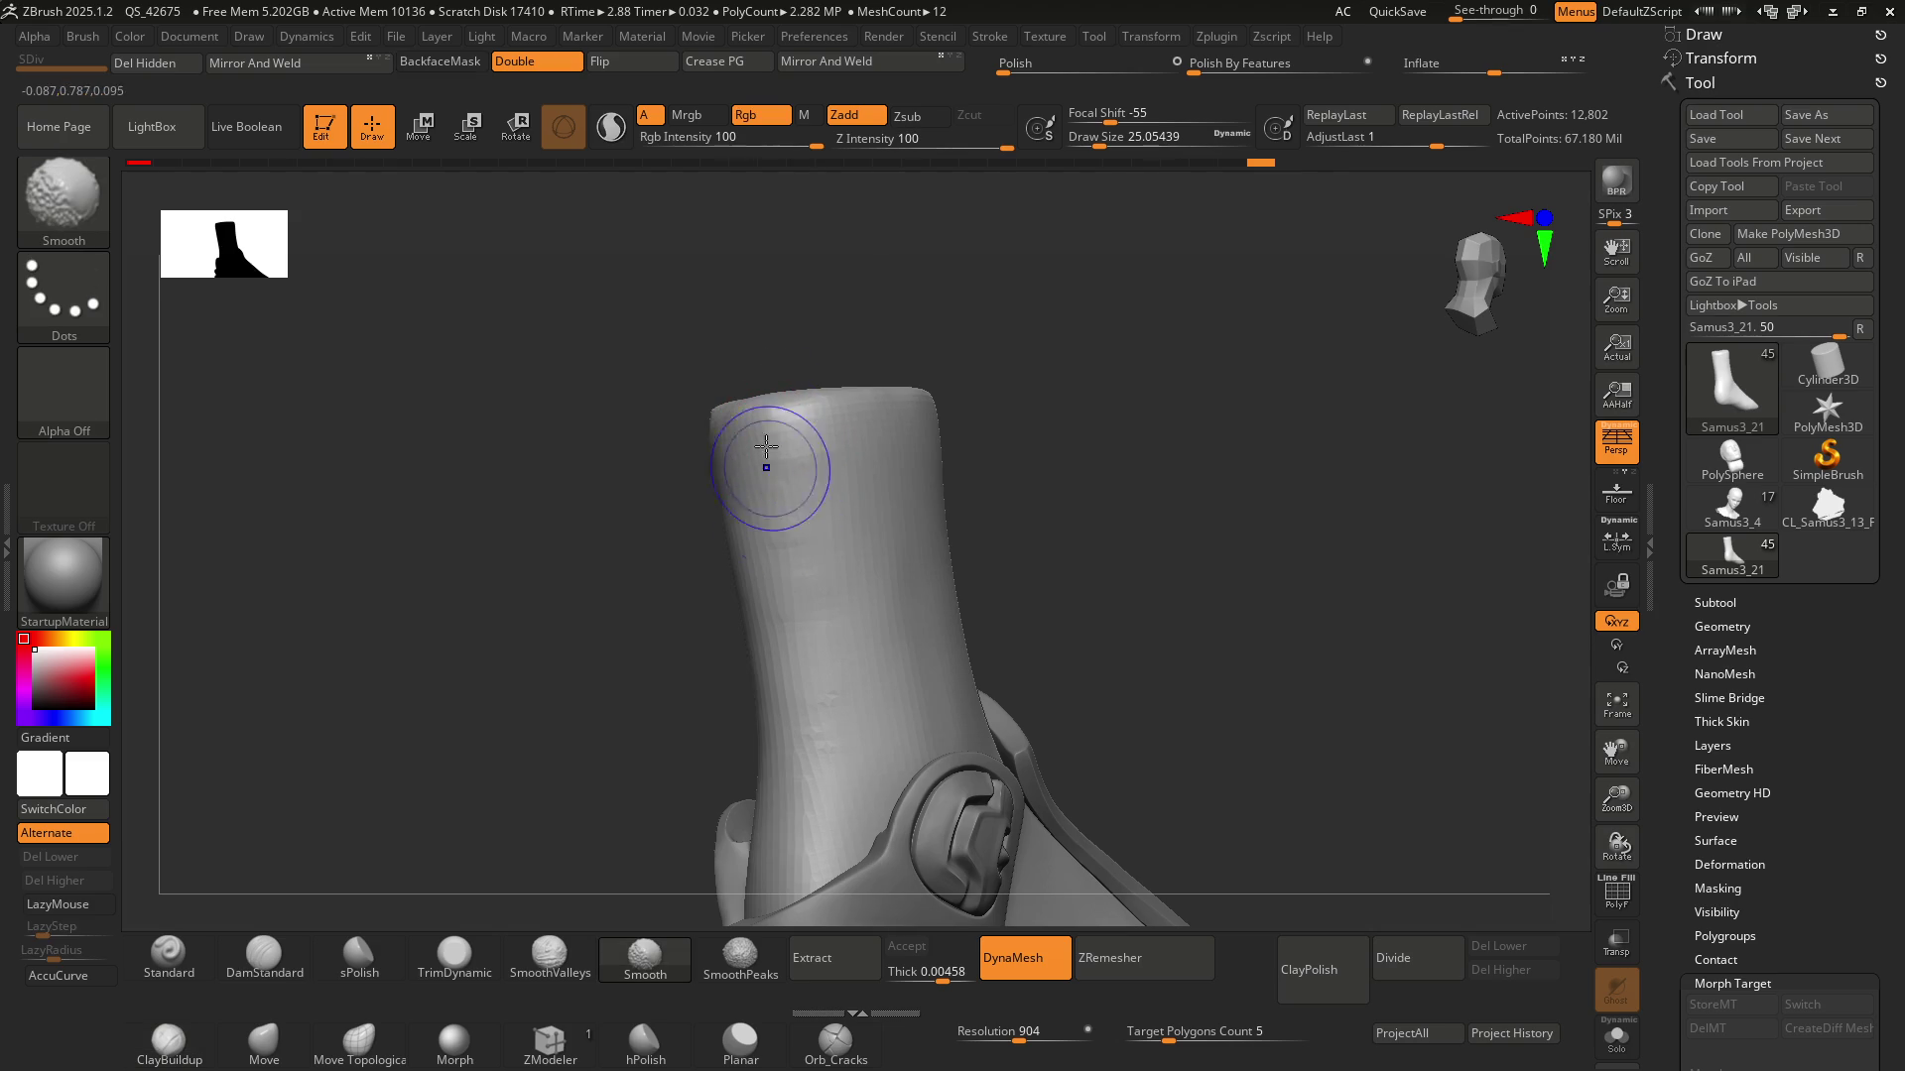
mouse_move(798, 566)
shift+mouse_down()
mouse_move(829, 566)
mouse_move(805, 764)
shift+mouse_up()
ctrl+right_drag(830, 595, 840, 514)
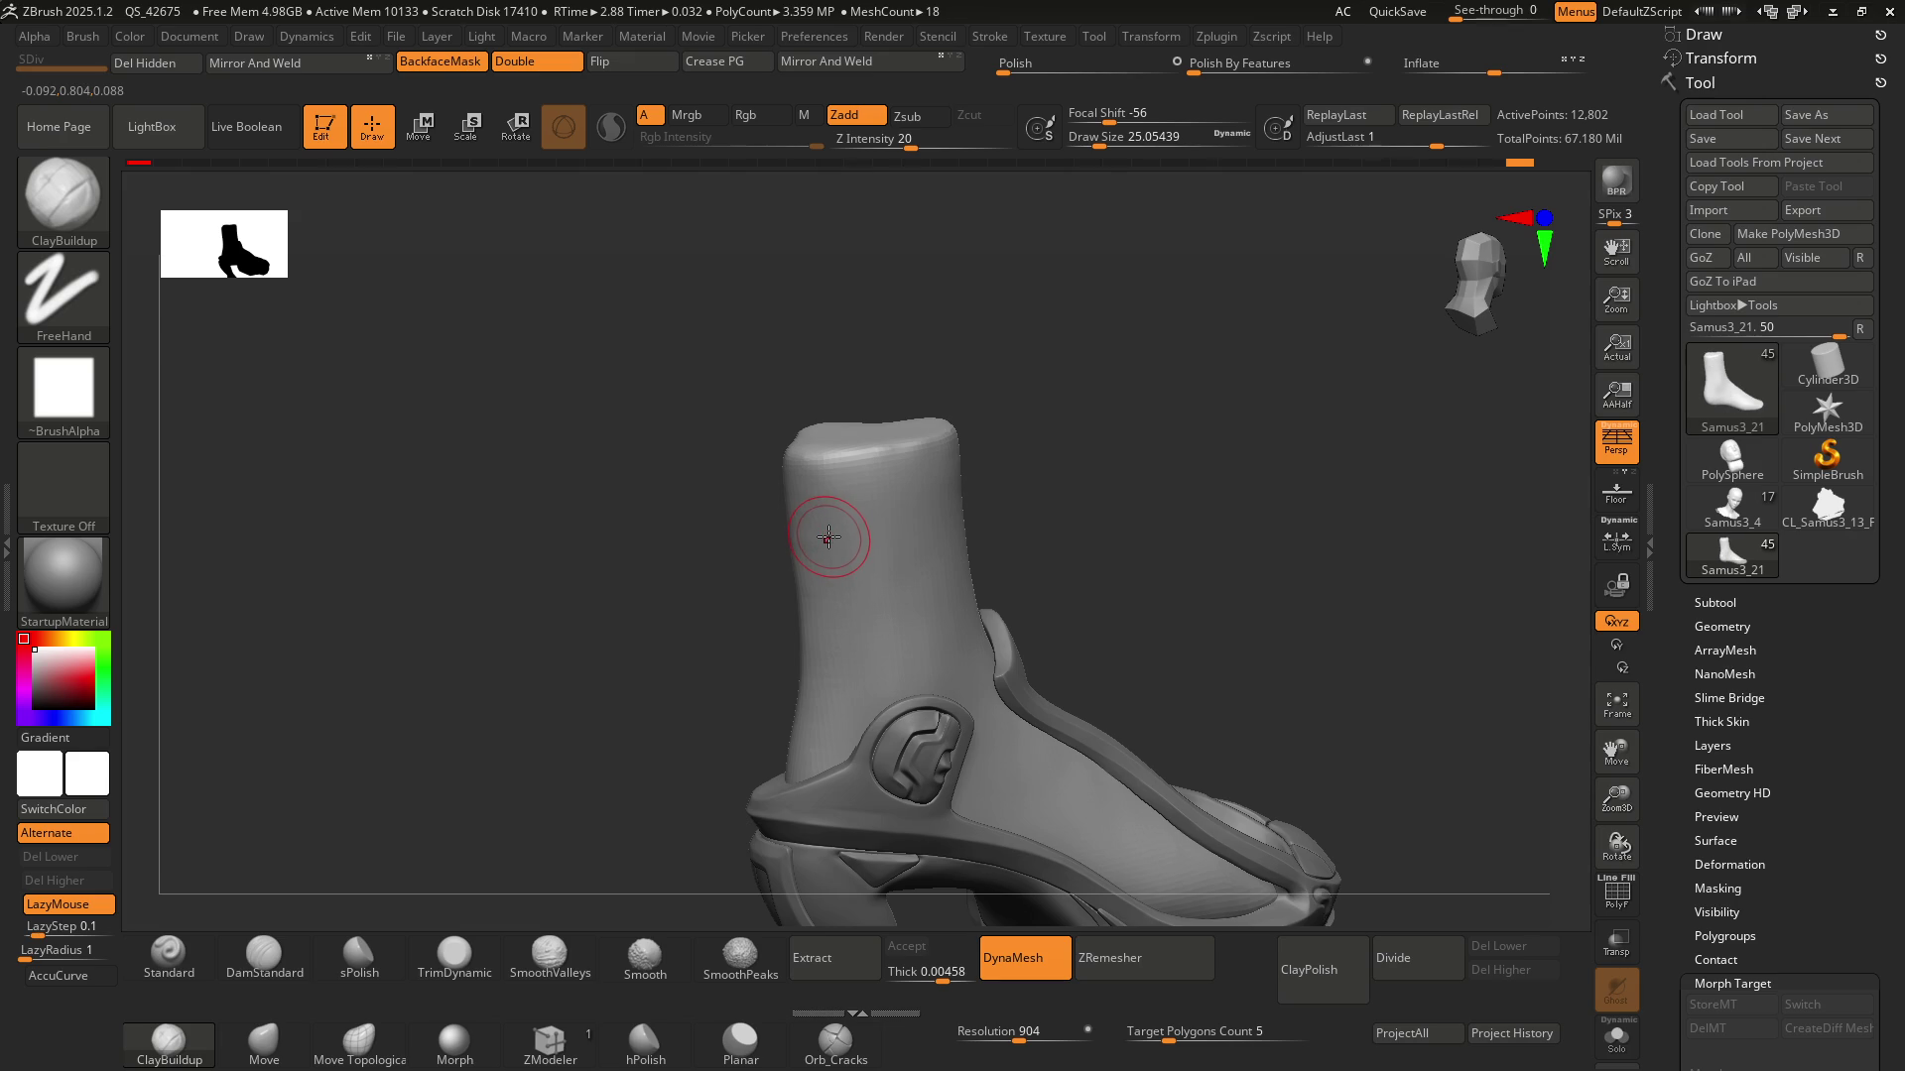
mouse_move(833, 536)
right_down()
mouse_move(831, 685)
mouse_move(787, 571)
right_up()
key(ctrl)
key(shift)
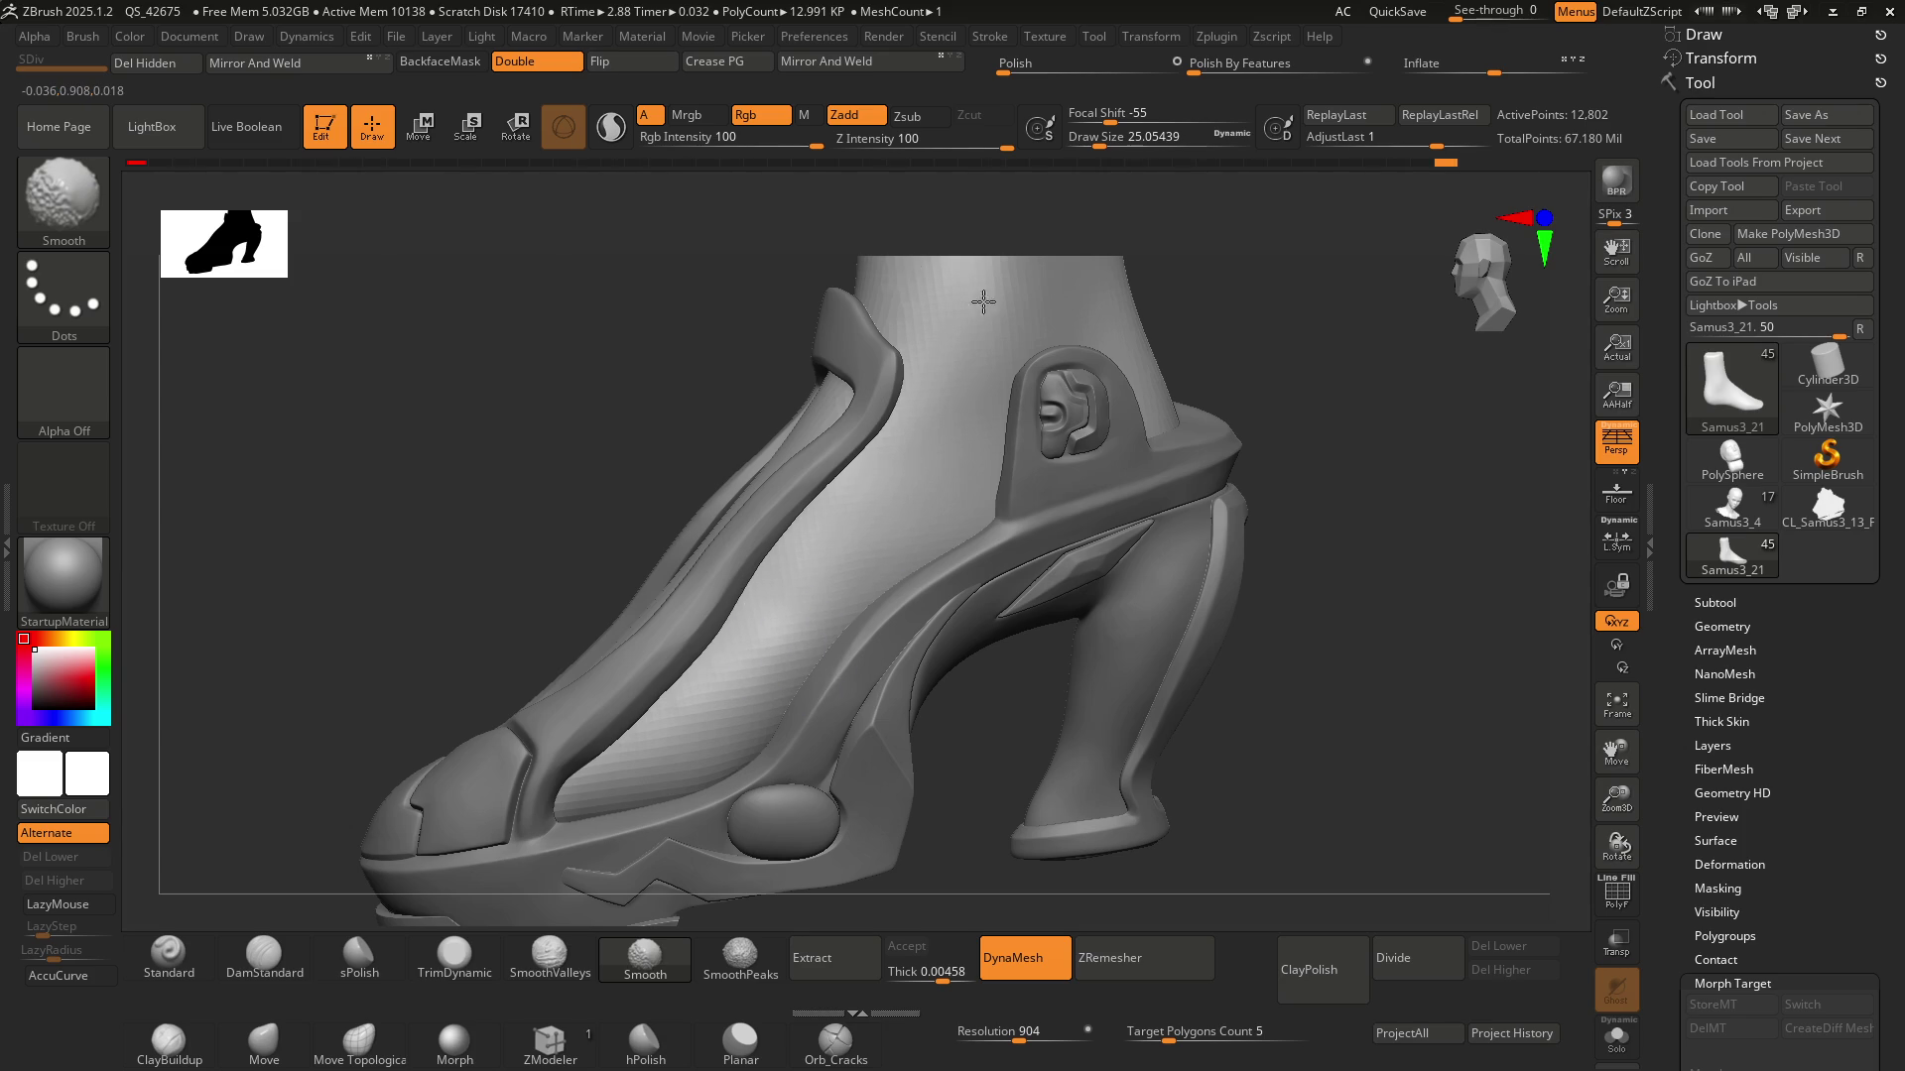
mouse_move(926, 480)
right_down()
mouse_move(893, 441)
mouse_move(888, 551)
mouse_move(851, 467)
right_up()
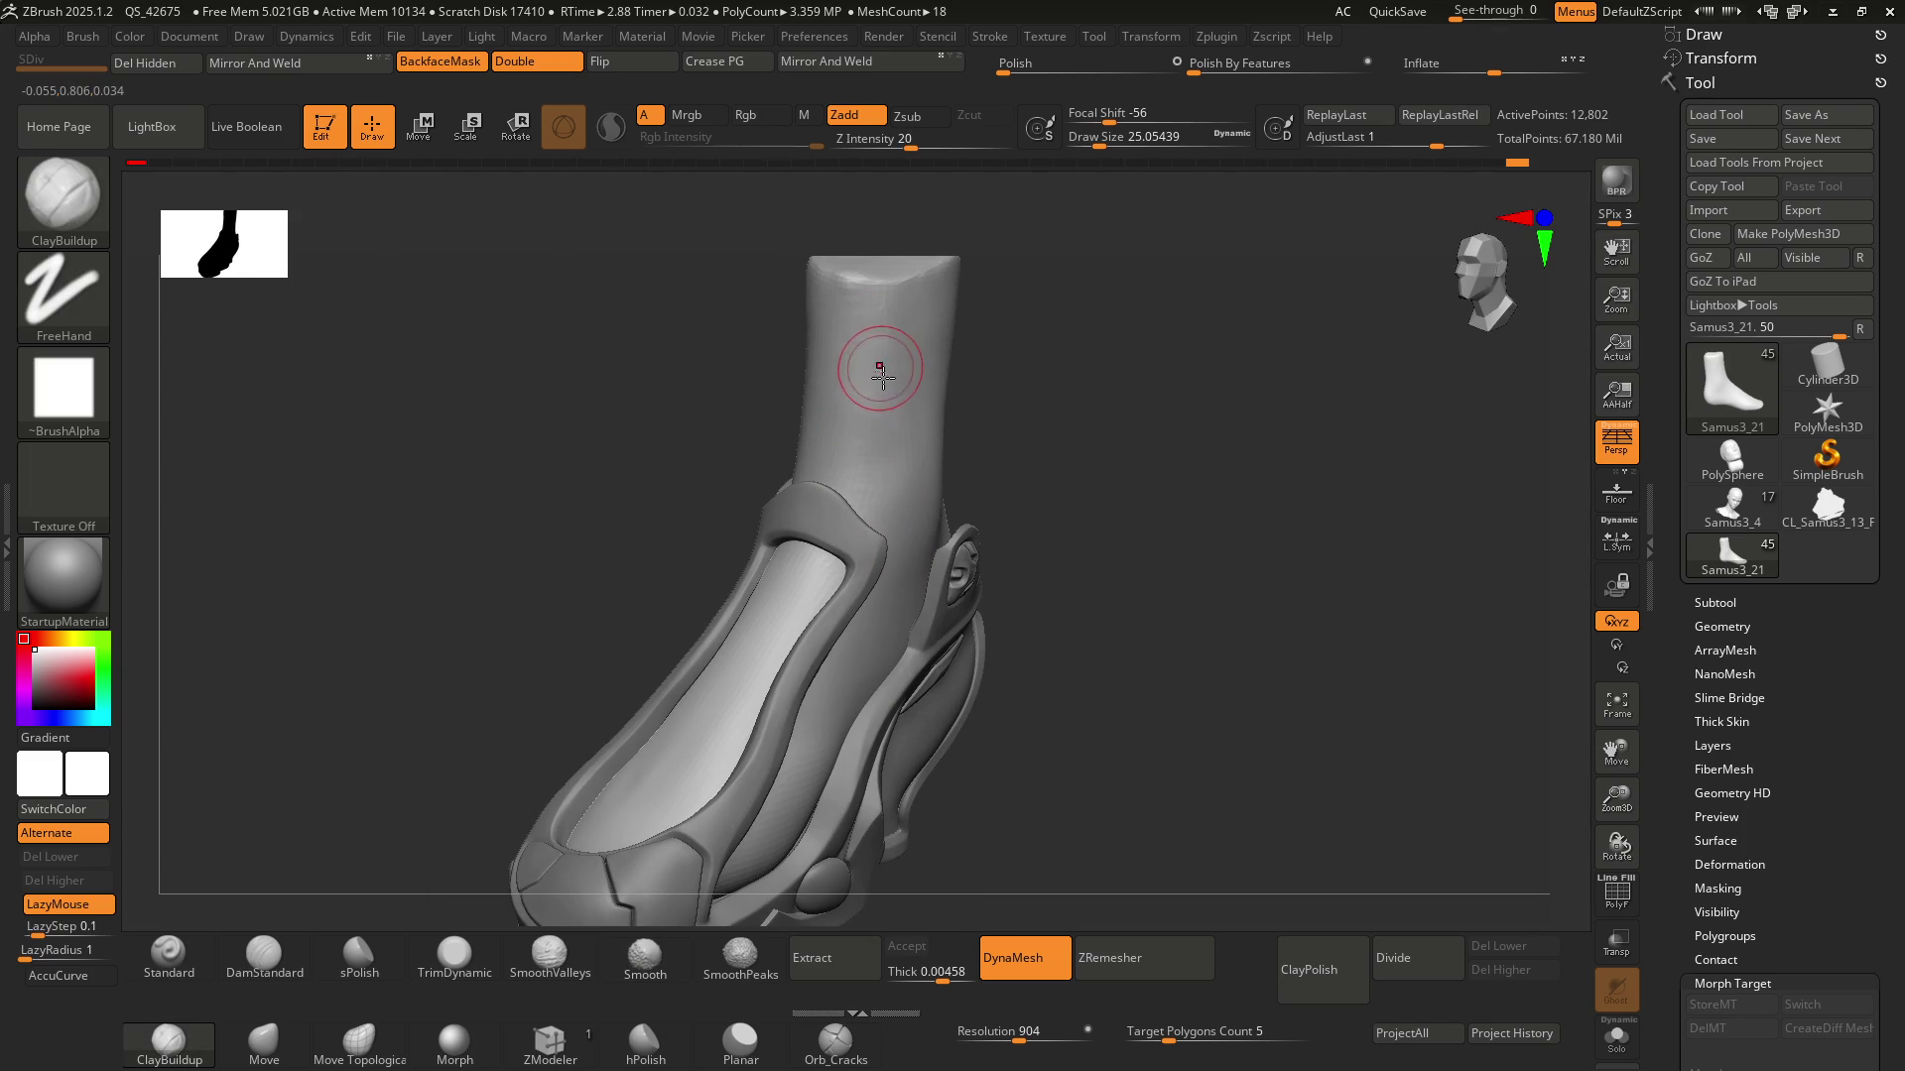
key(b)
key(h)
key(p)
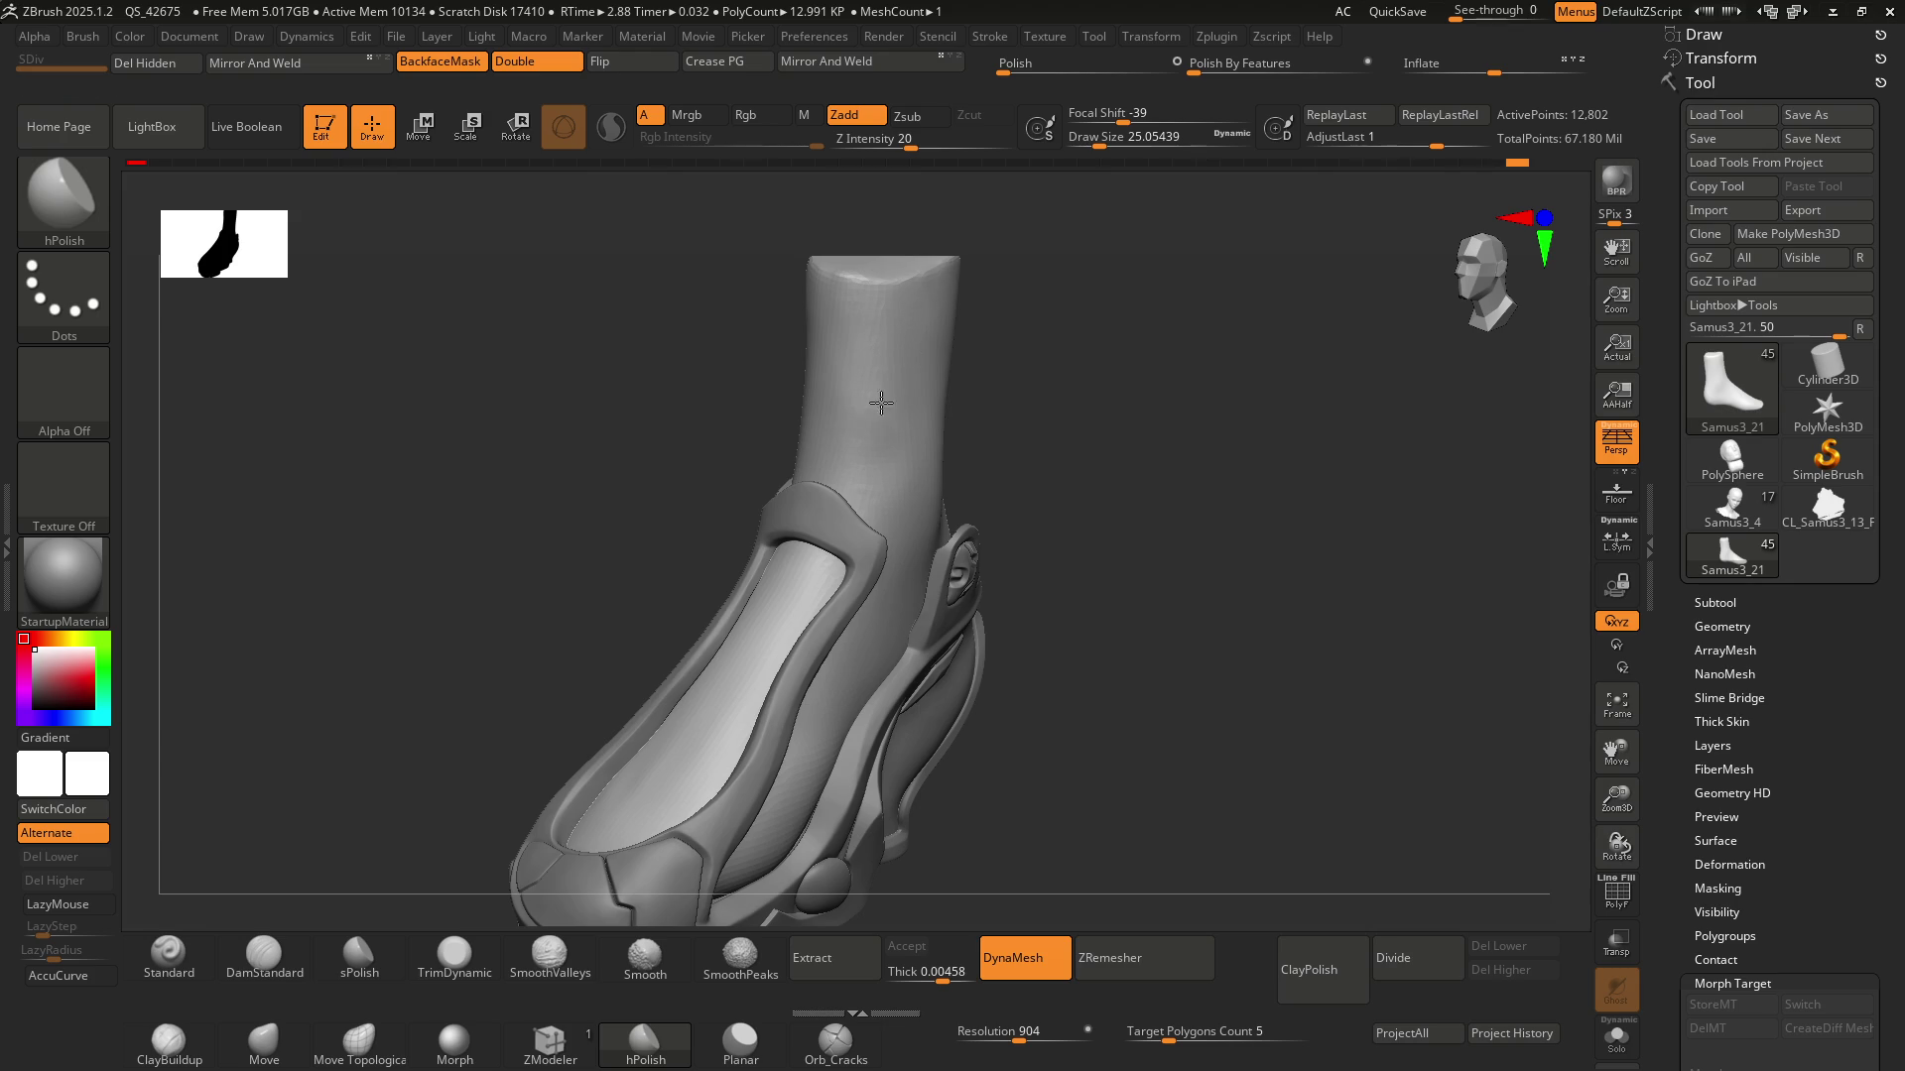
Flatten the ankle shaft's side with hPolish strokes from a side view
shift+right_drag(881, 401, 850, 391)
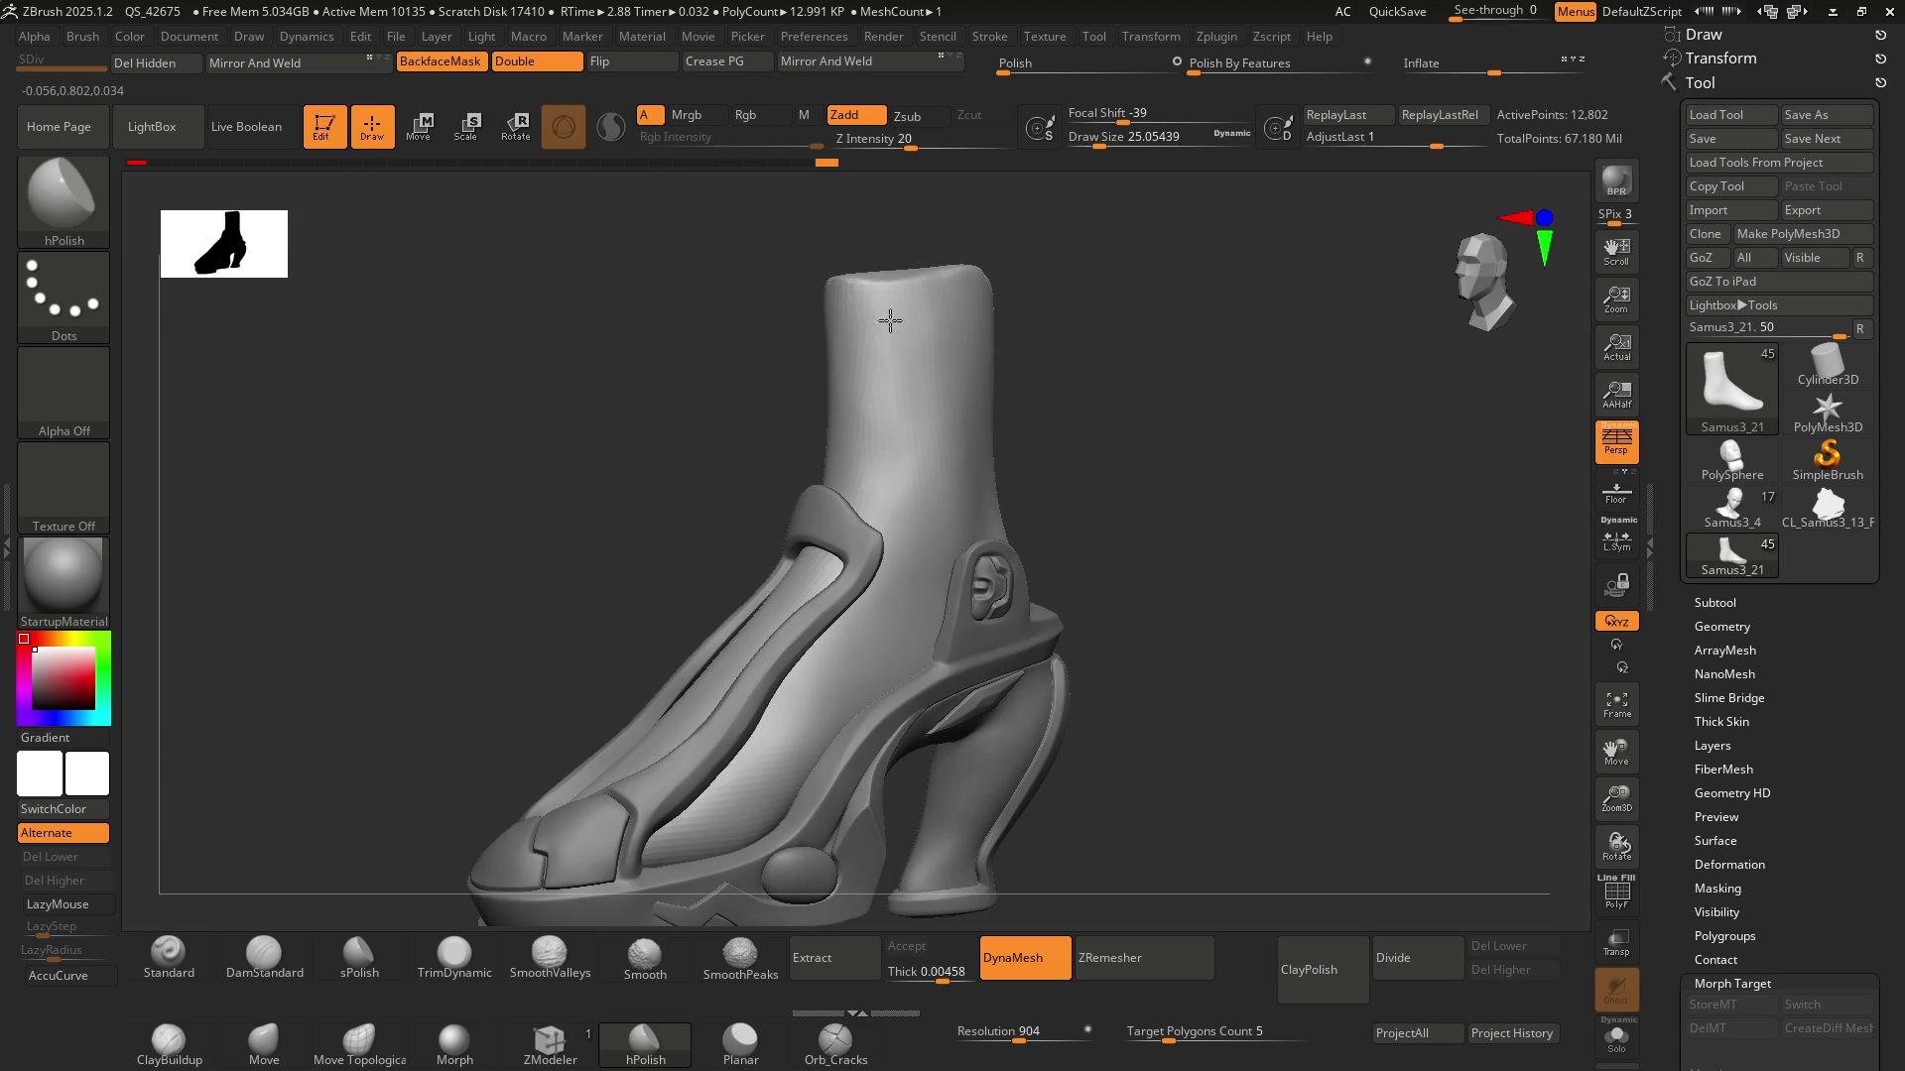
drag(965, 483, 893, 454)
right_drag(961, 413, 936, 424)
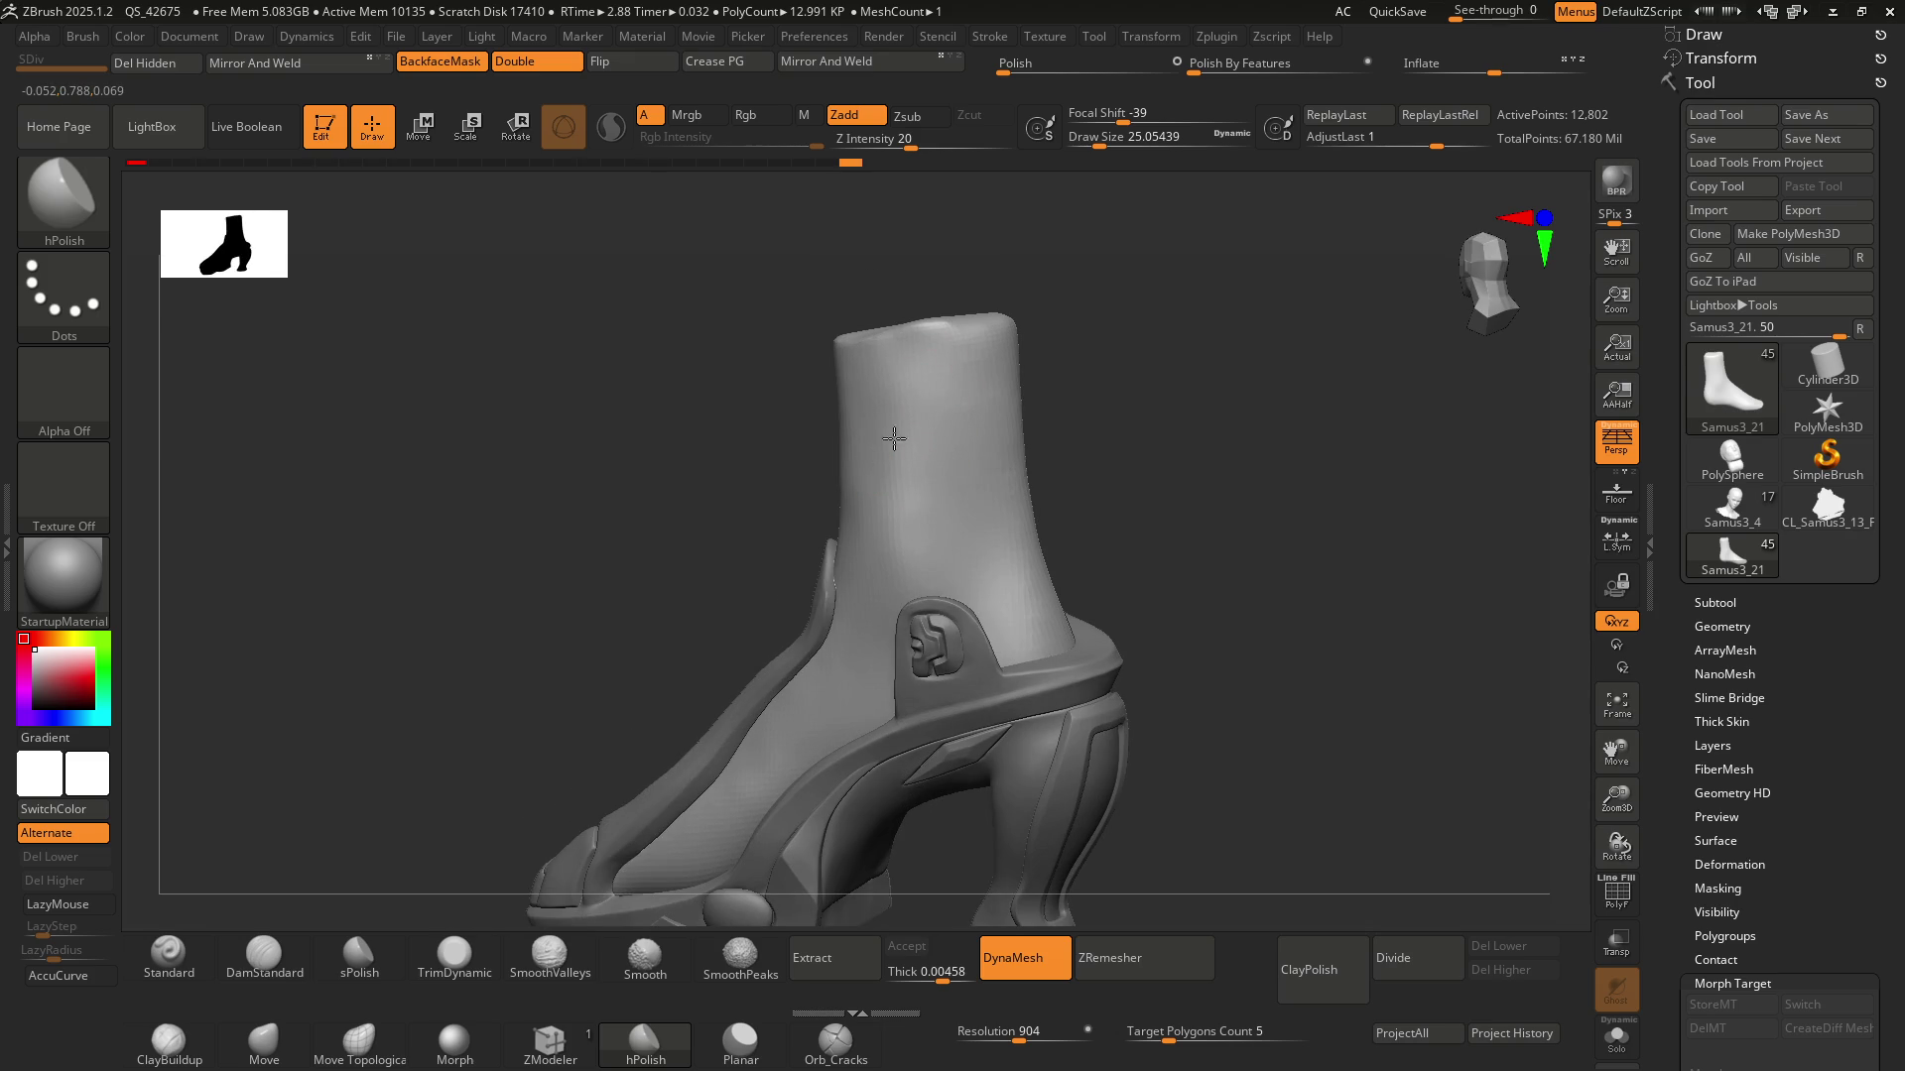
drag(894, 439, 923, 401)
mouse_move(995, 544)
right_down()
mouse_move(891, 600)
mouse_move(877, 536)
mouse_move(823, 626)
mouse_move(930, 560)
right_up()
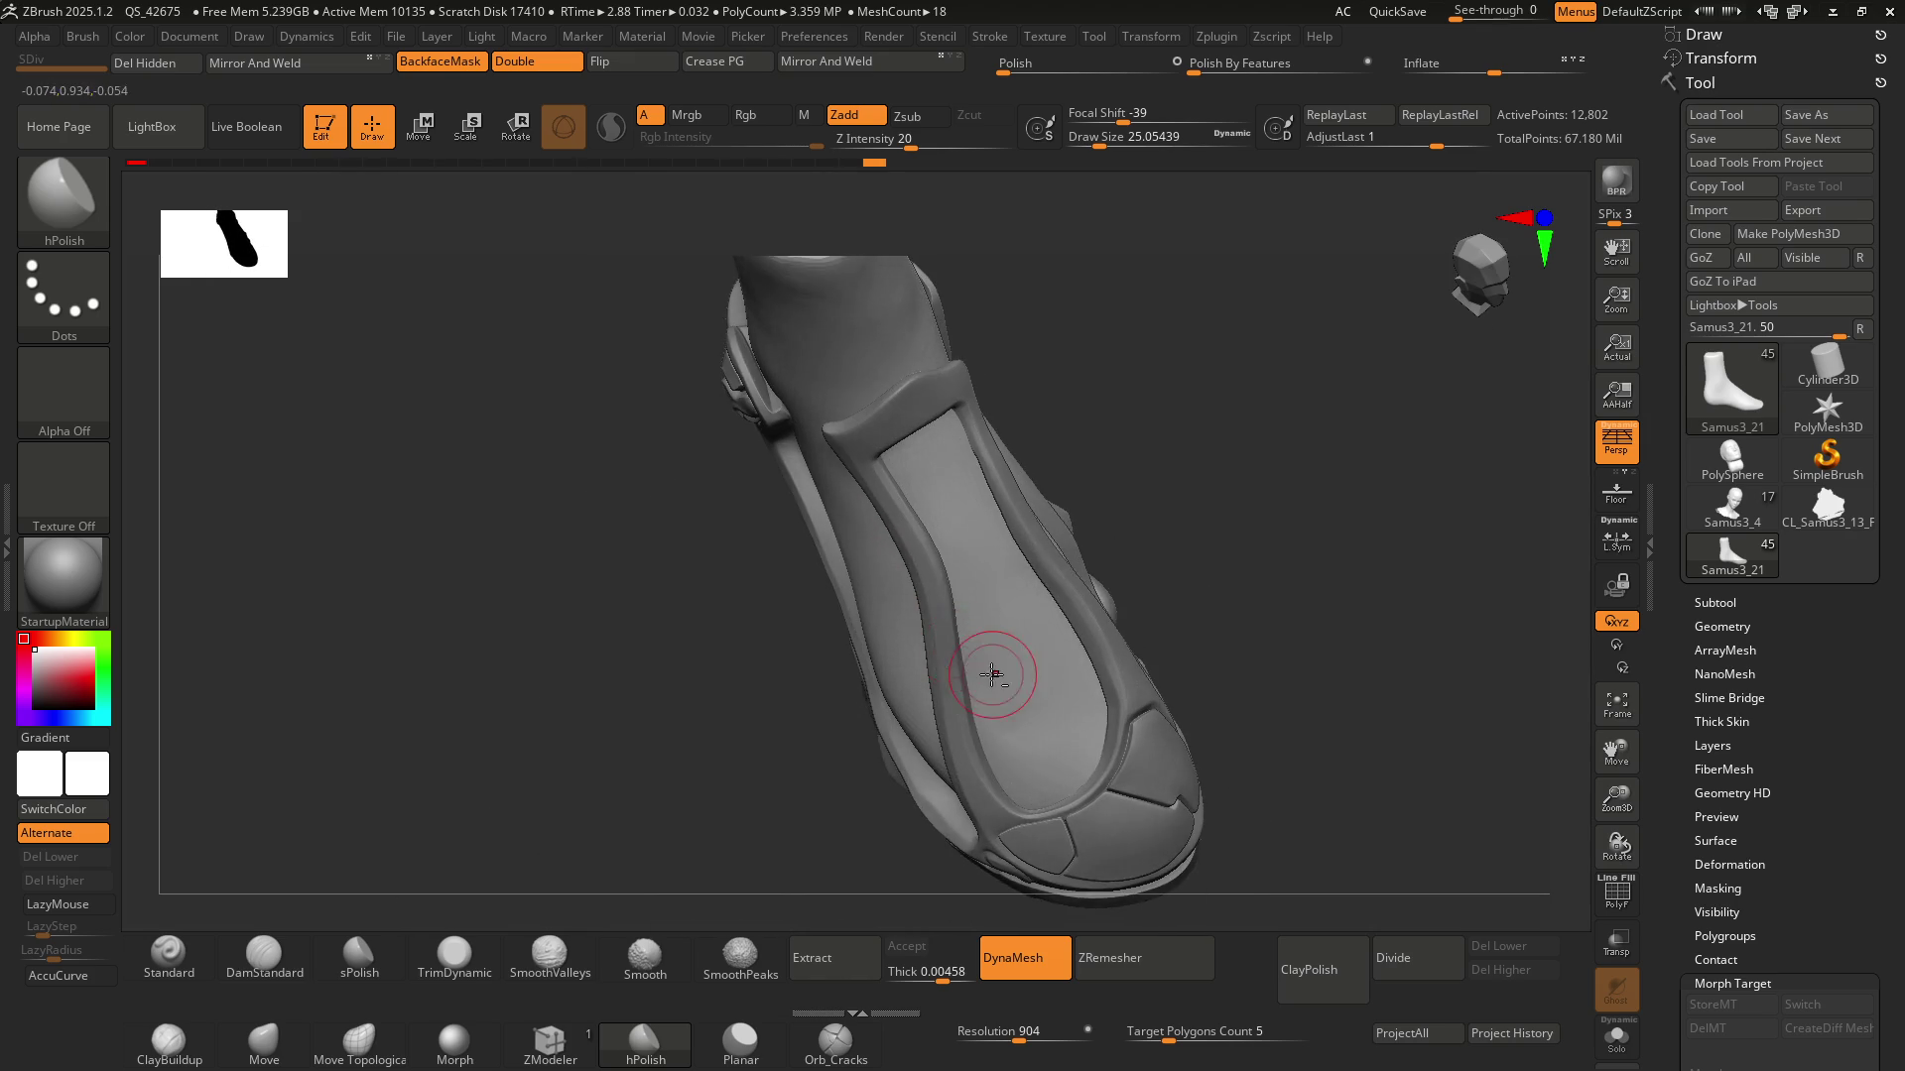